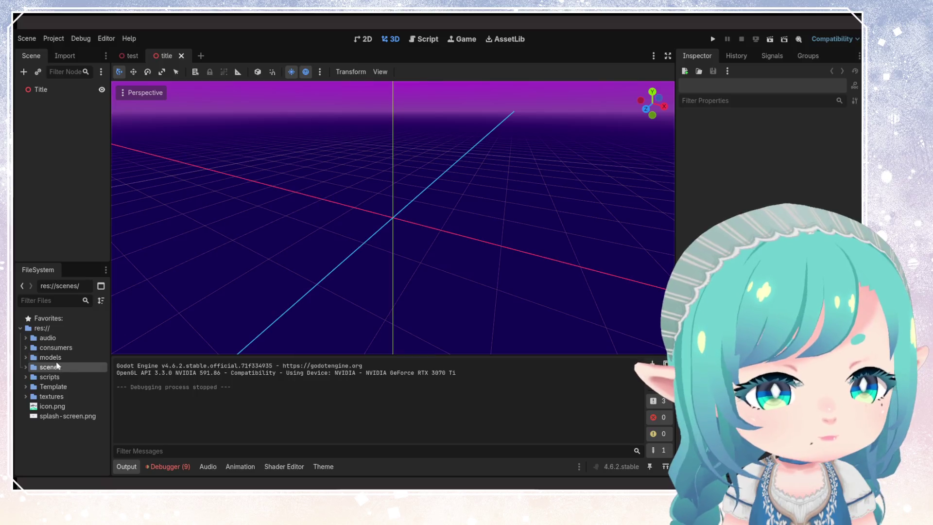
Step: Open test.tscn from the scenes folder and select its Sun, CanvasLayer and GridMap nodes
left_click(26, 367)
double_click(71, 387)
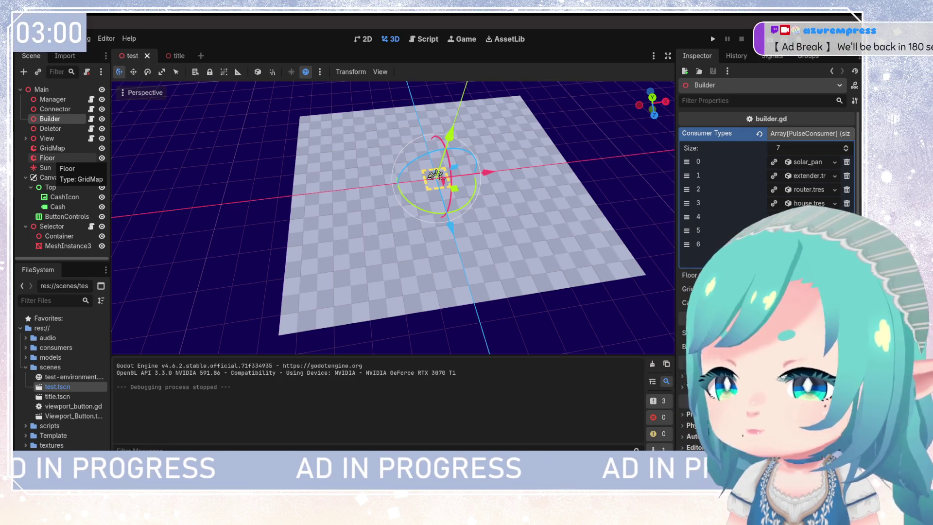
left_click(50, 168)
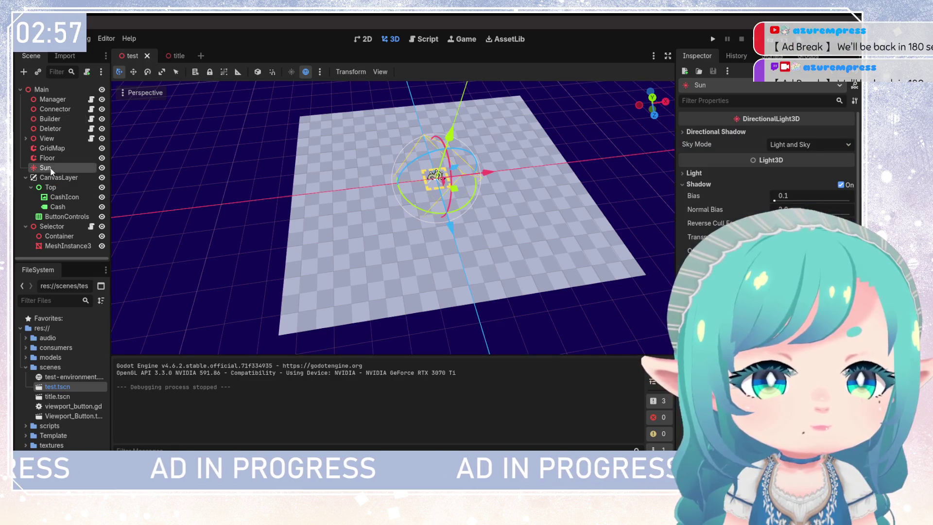
left_click(64, 178)
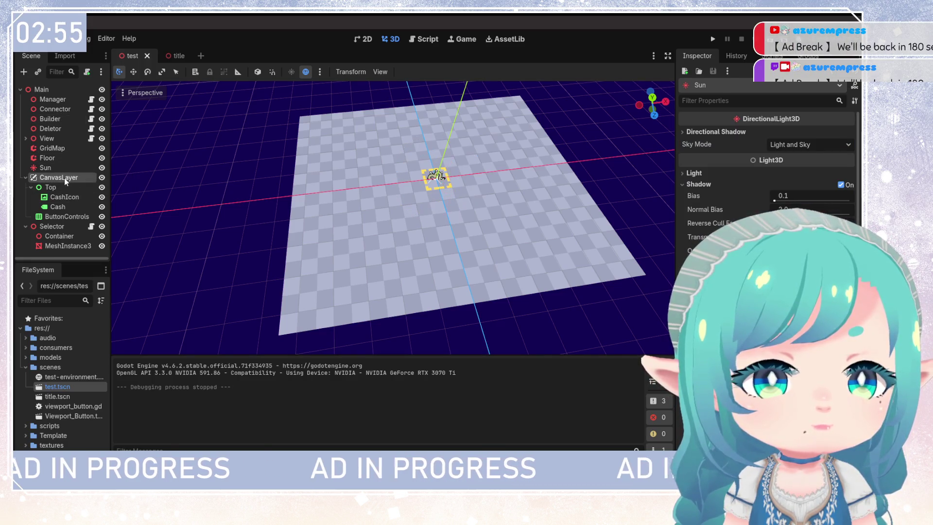
left_click(50, 168, "ctrl")
left_click(52, 147, "ctrl")
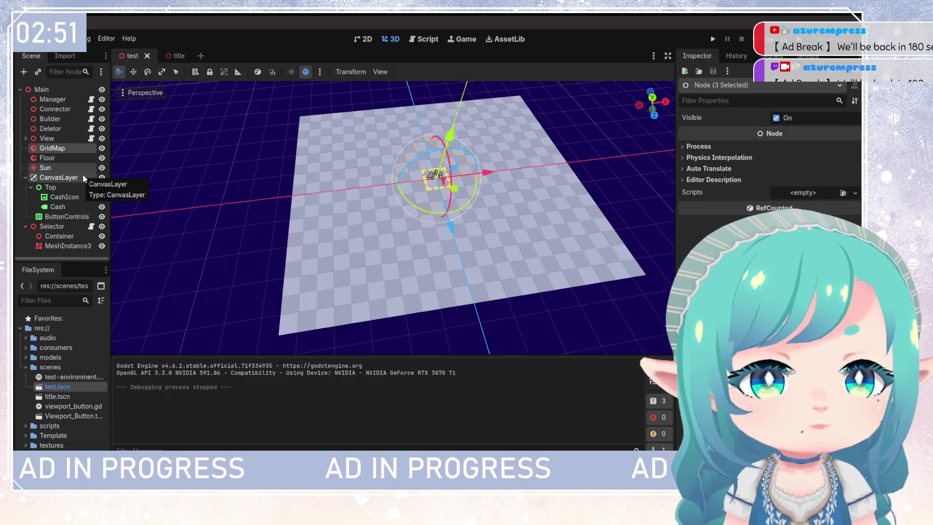
Step: Adjust the selection to GridMap, View, Sun and CanvasLayer, then open title.tscn
left_click(24, 138)
left_click(24, 138)
left_click(45, 138)
left_click(53, 146, "ctrl")
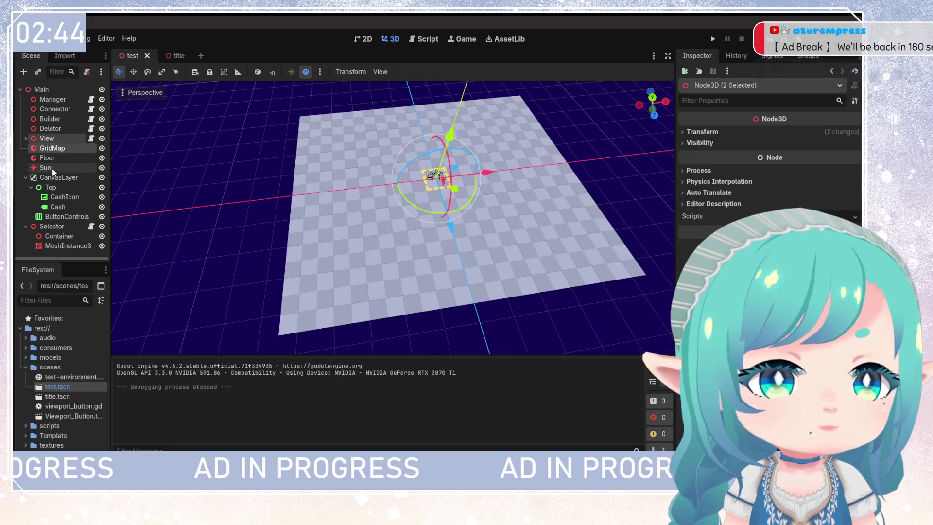
left_click(46, 167, "ctrl")
left_click(53, 177, "ctrl")
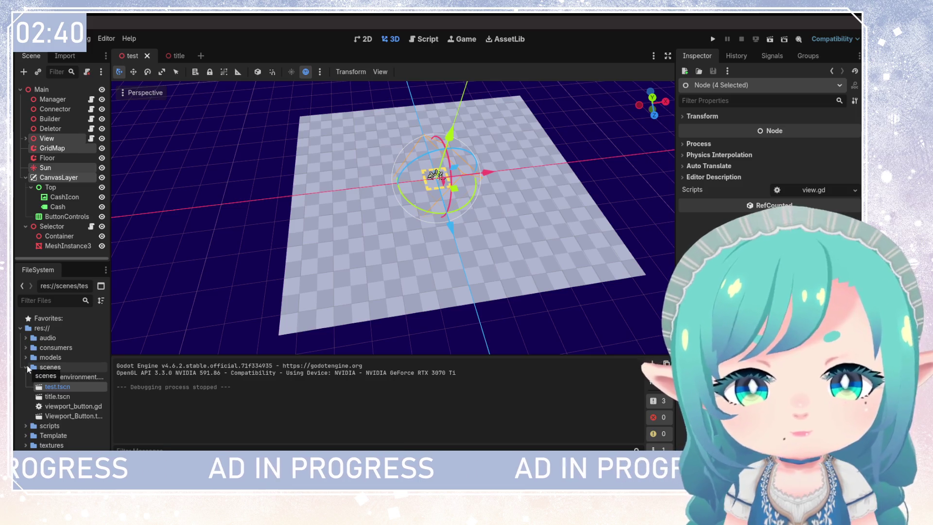
double_click(58, 396)
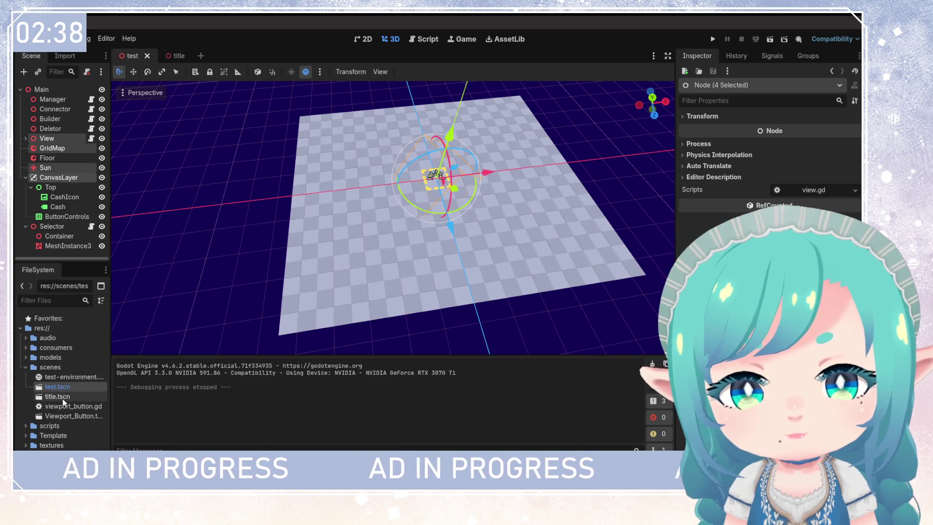
Step: Paste the copied nodes under Title and test-run the scene
key("ctrl+v")
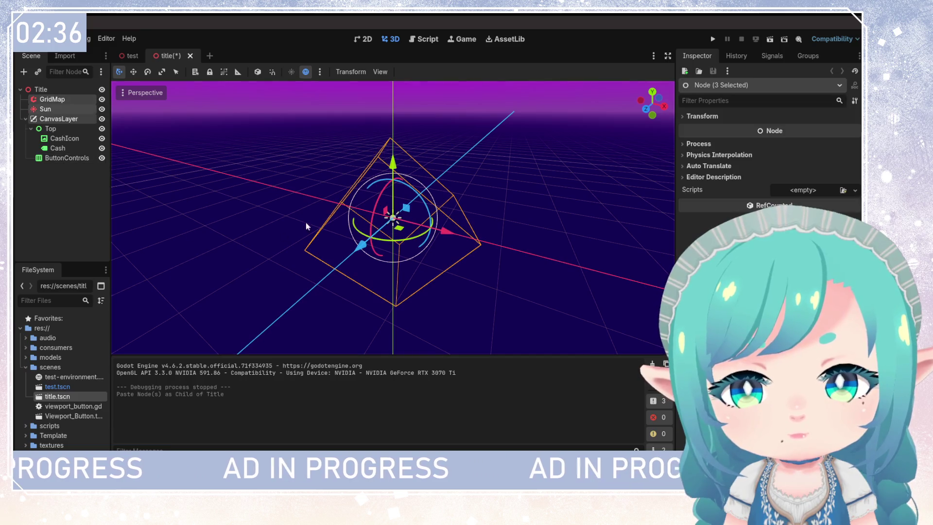
left_click(770, 40)
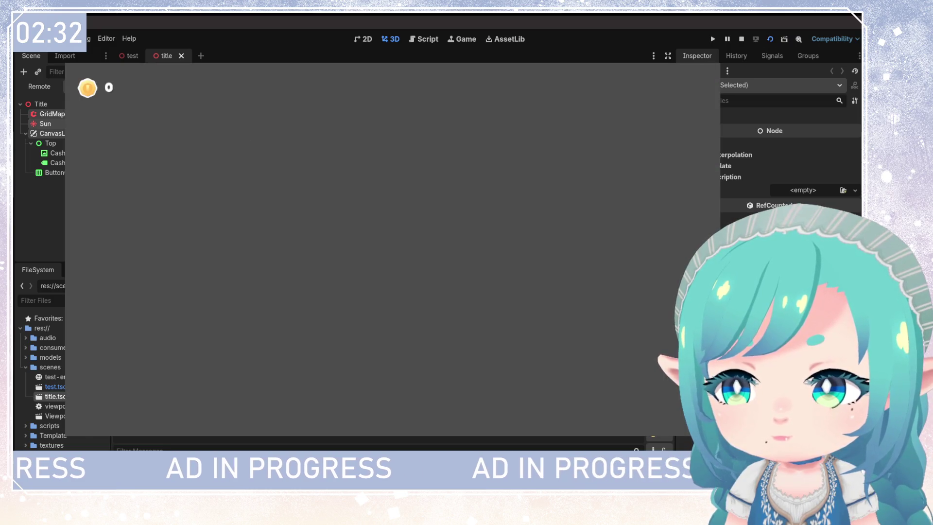
key("F8")
Step: Delete the Top cash display with its children, then save and rerun the title scene
left_click(64, 138)
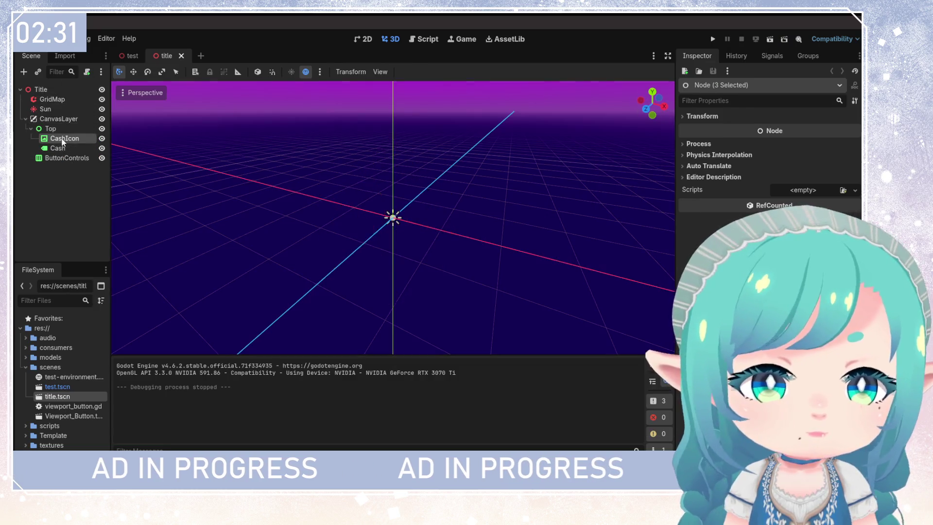
left_click(57, 148, "shift")
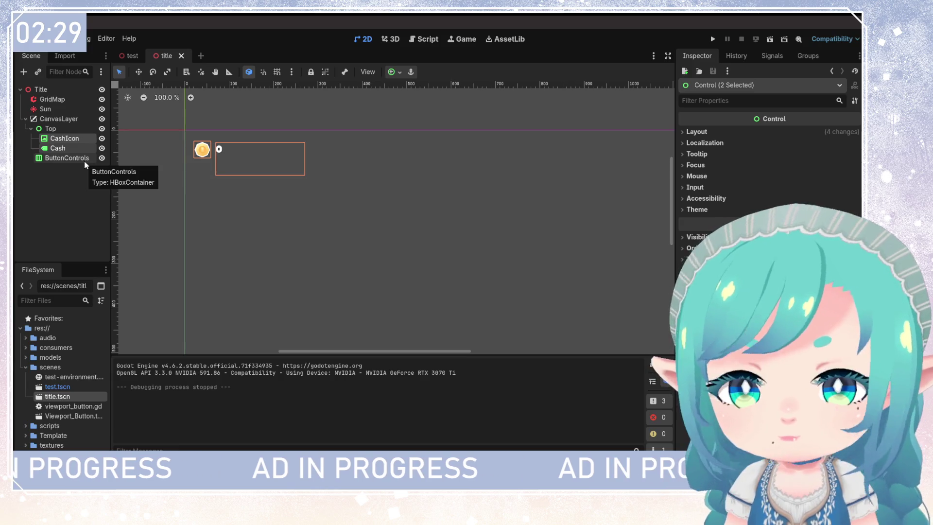
left_click(52, 129)
key("Delete")
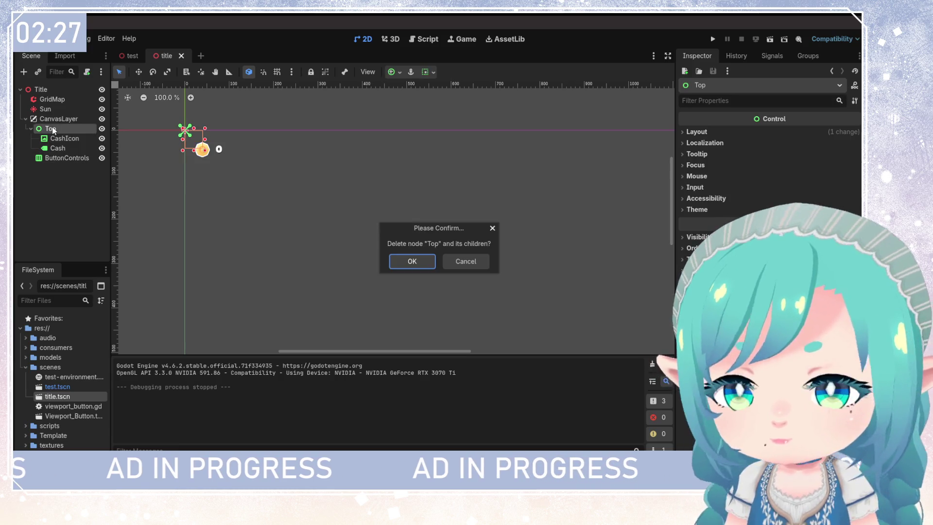
left_click(411, 261)
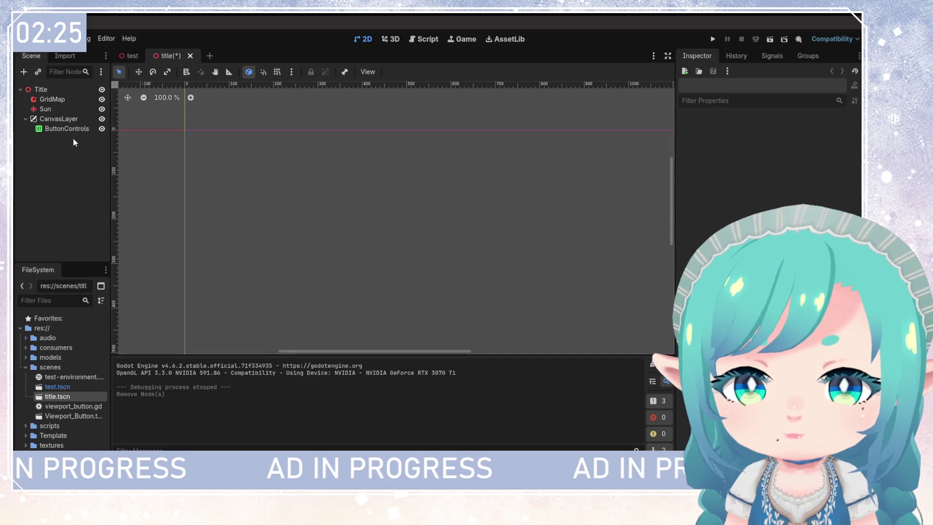
left_click(713, 39)
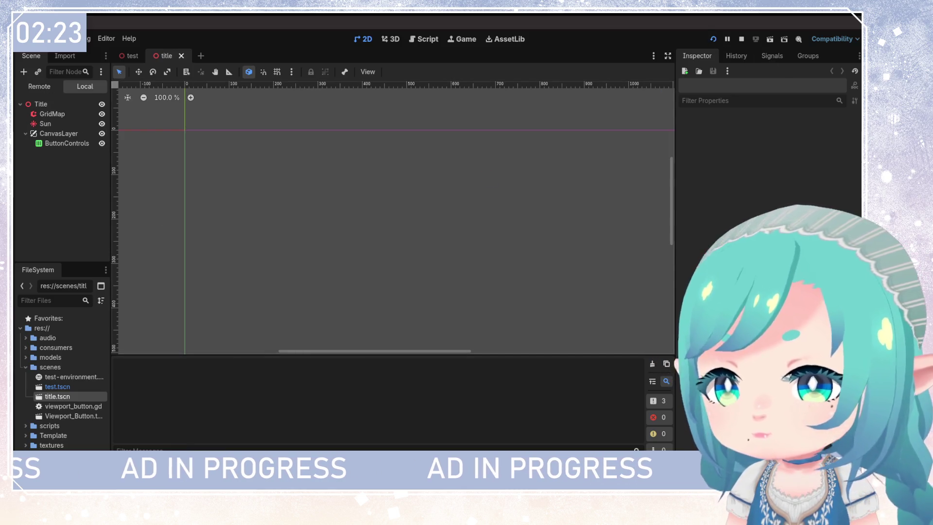
key("F8")
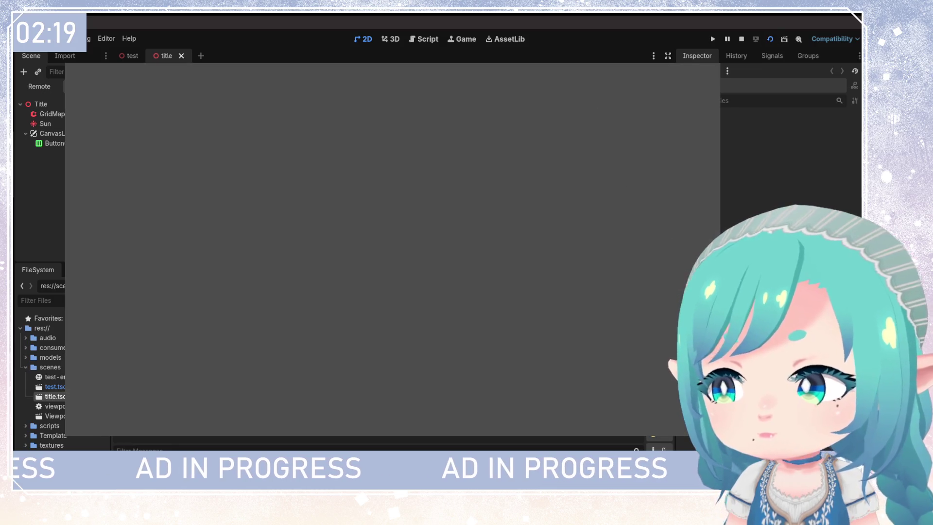
Step: Reopen test.tscn and inspect its Main, Manager, Builder and Deletor nodes
left_click(41, 89)
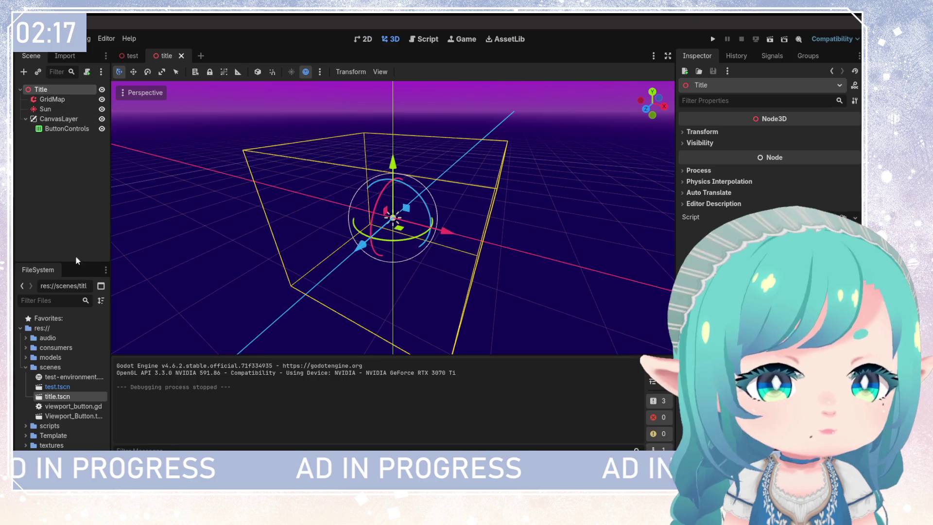
left_click(61, 377)
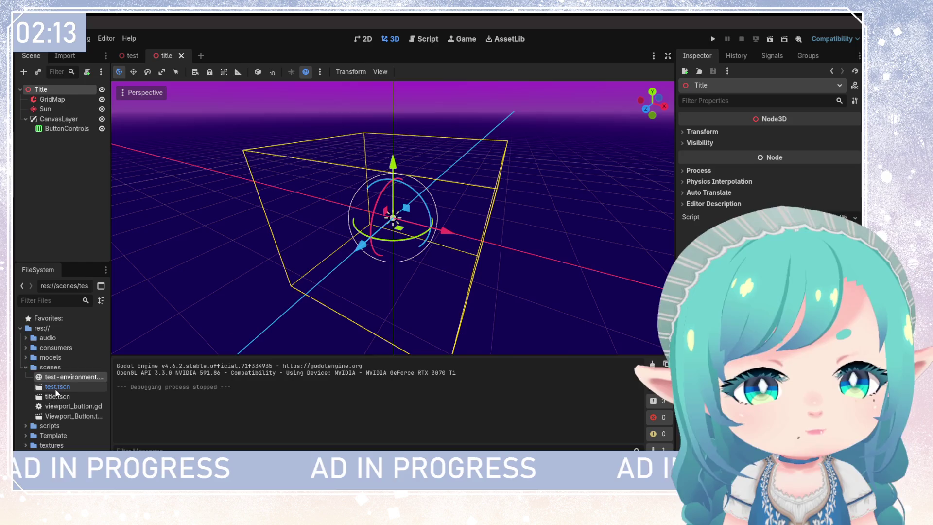
double_click(55, 390)
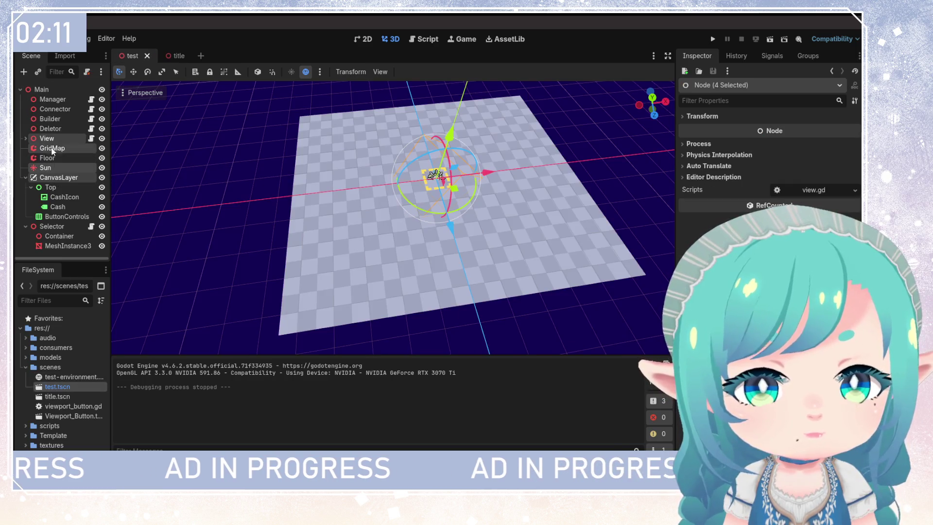
left_click(53, 120)
left_click(55, 128)
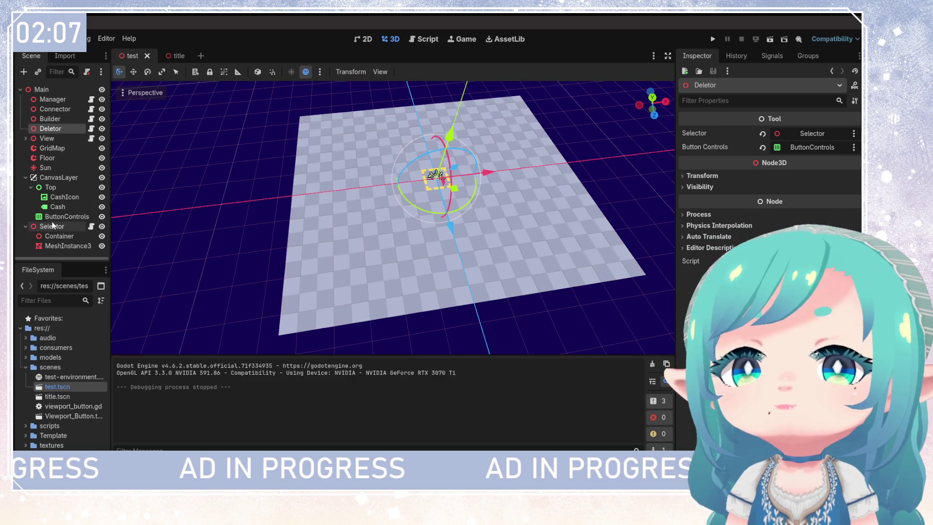
left_click(48, 89)
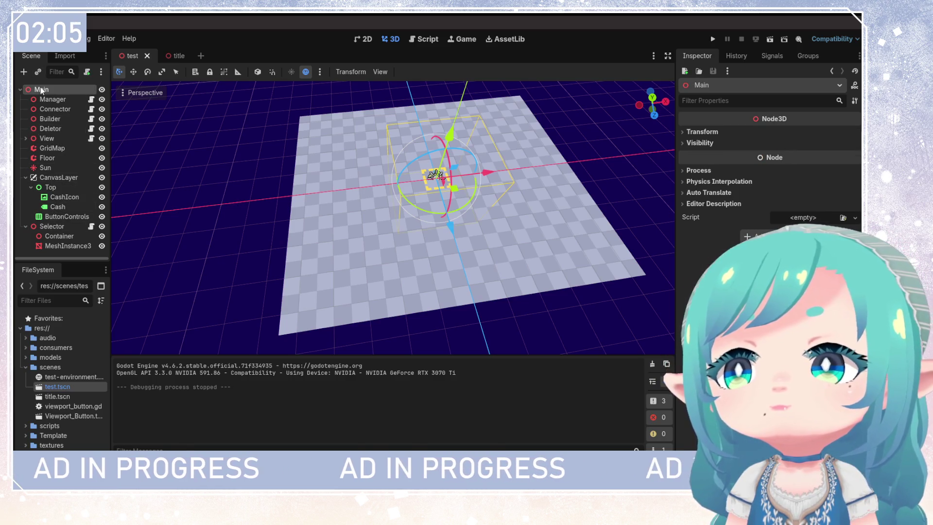
left_click(51, 99)
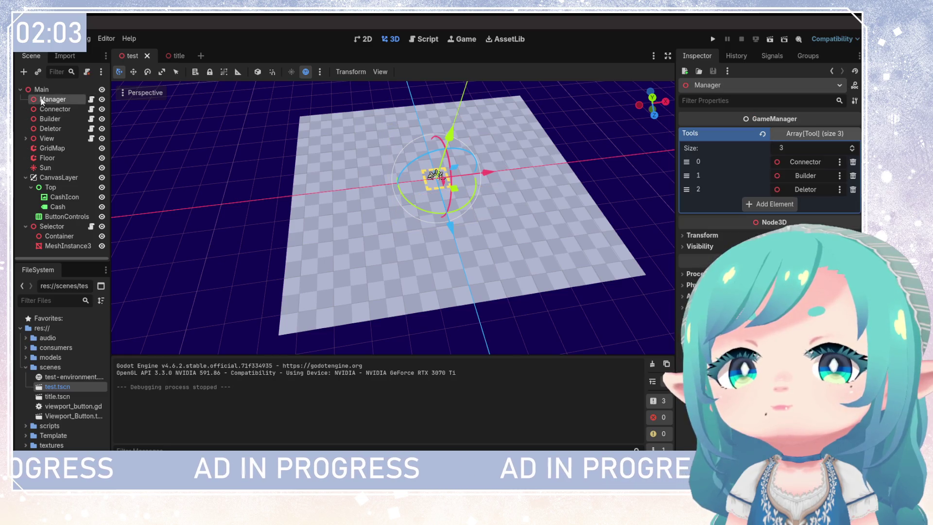
Step: Inspect the Connector, Builder, Deletor, View, GridMap, Floor and Sun nodes in turn
left_click(54, 111)
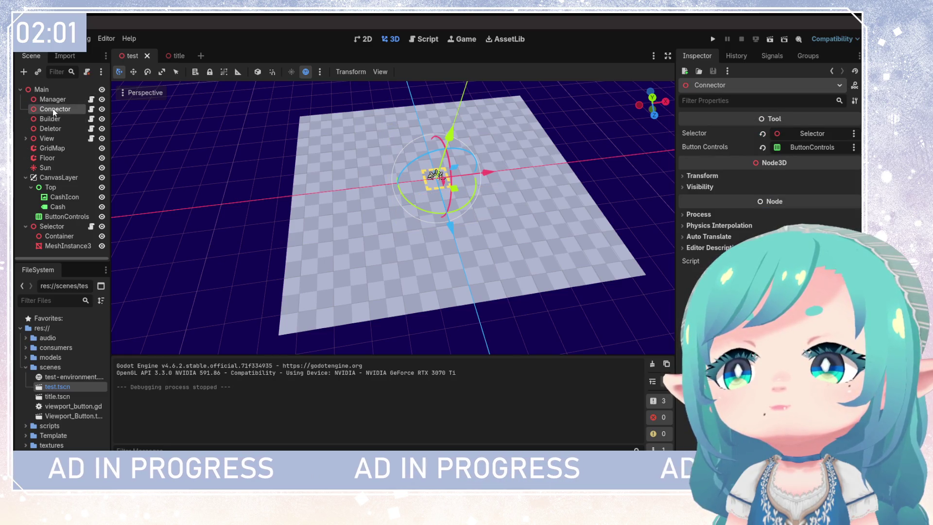
left_click(49, 121)
left_click(49, 133)
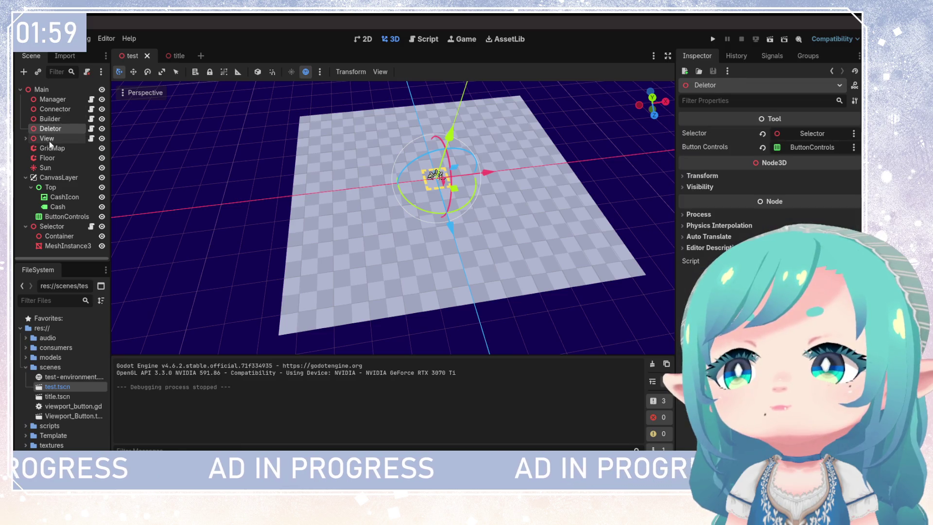
left_click(49, 141)
left_click(49, 148)
left_click(48, 159)
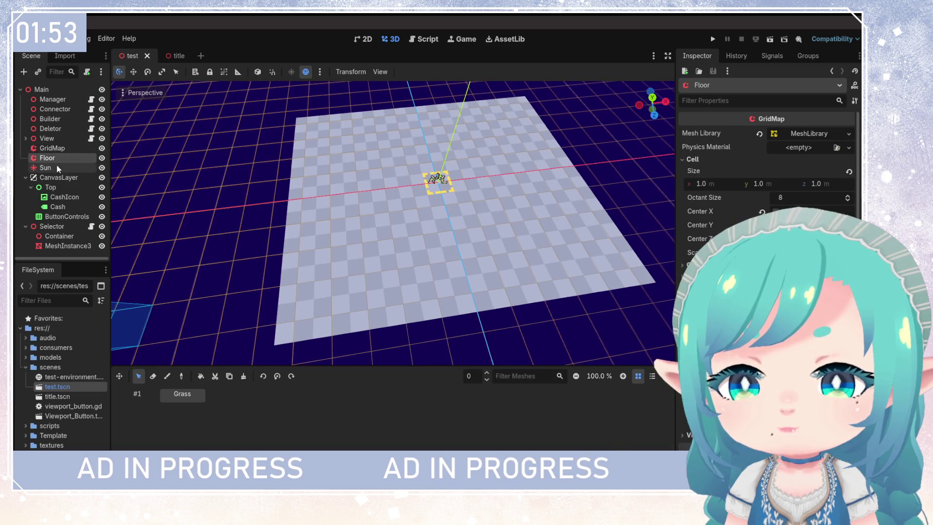
left_click(60, 148)
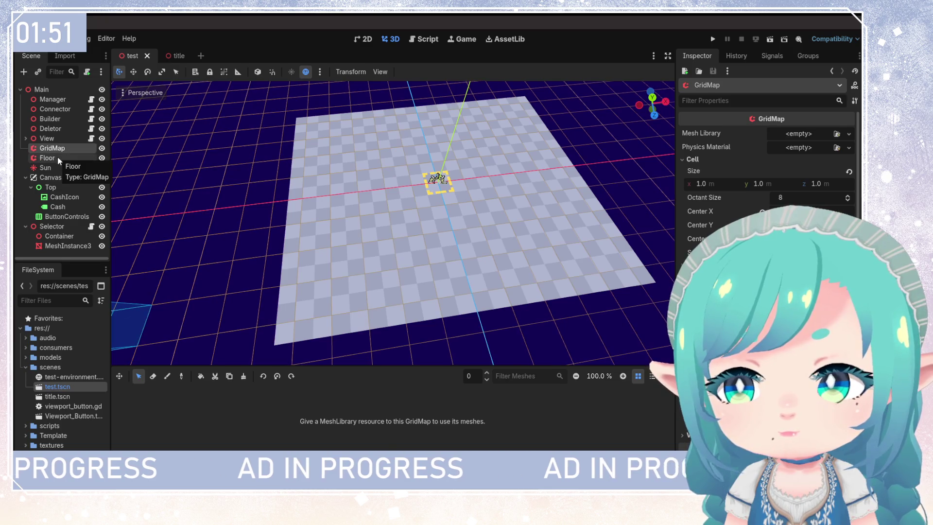
left_click(57, 157)
left_click(60, 147)
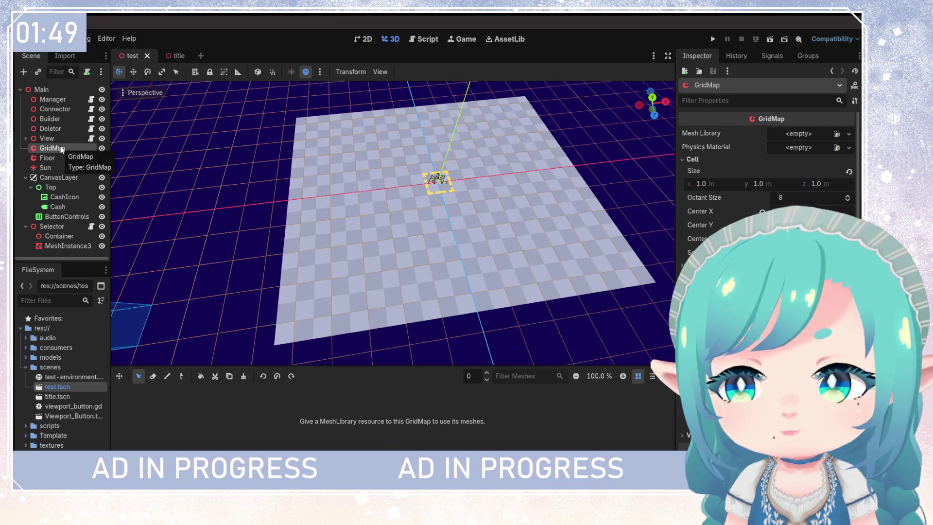
left_click(52, 167)
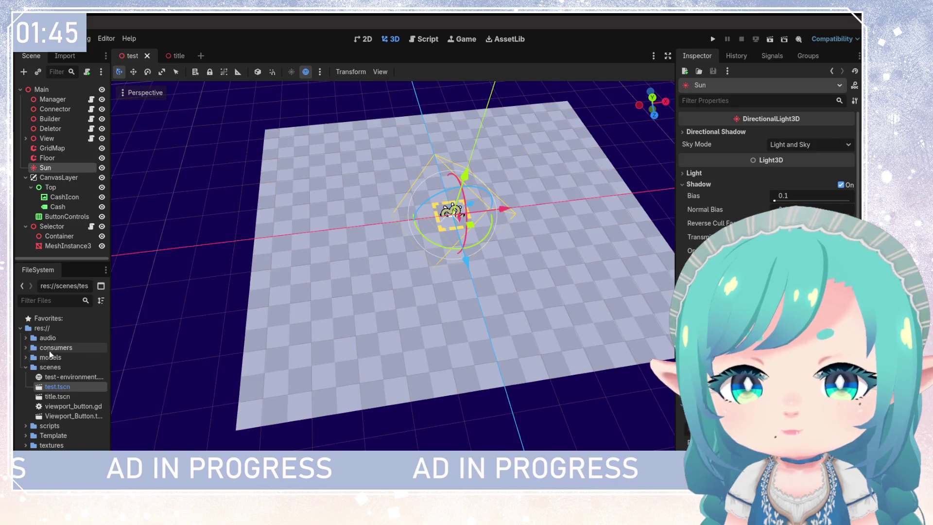
Step: Open the title scene and review its Sun's Light and Shadow settings
double_click(57, 396)
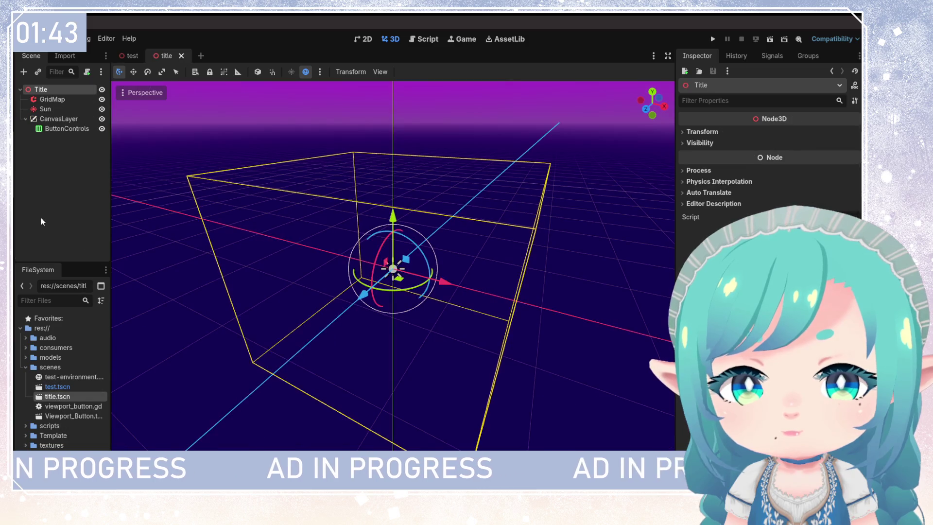
left_click(54, 109)
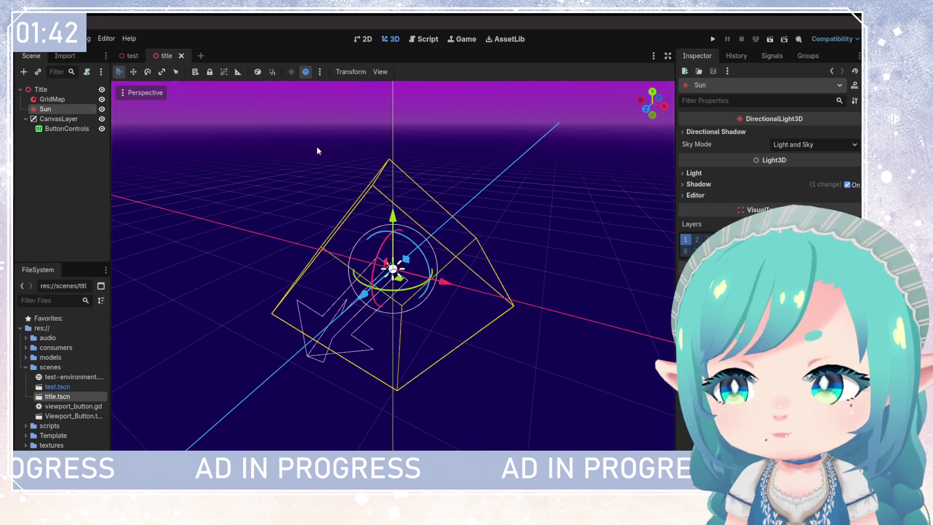
left_click(685, 173)
left_click(687, 174)
left_click(688, 185)
left_click(686, 173)
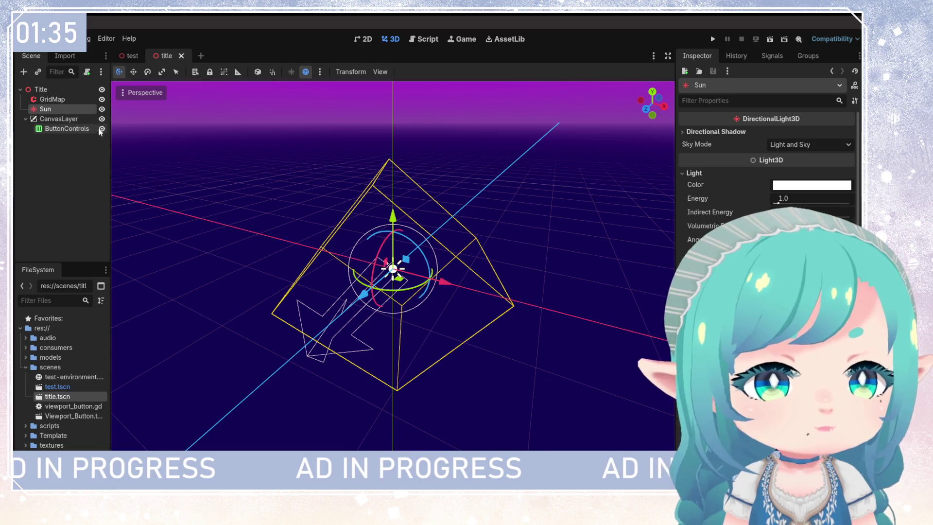
Step: Compare against the Sun's Light properties in the test scene
left_click(129, 56)
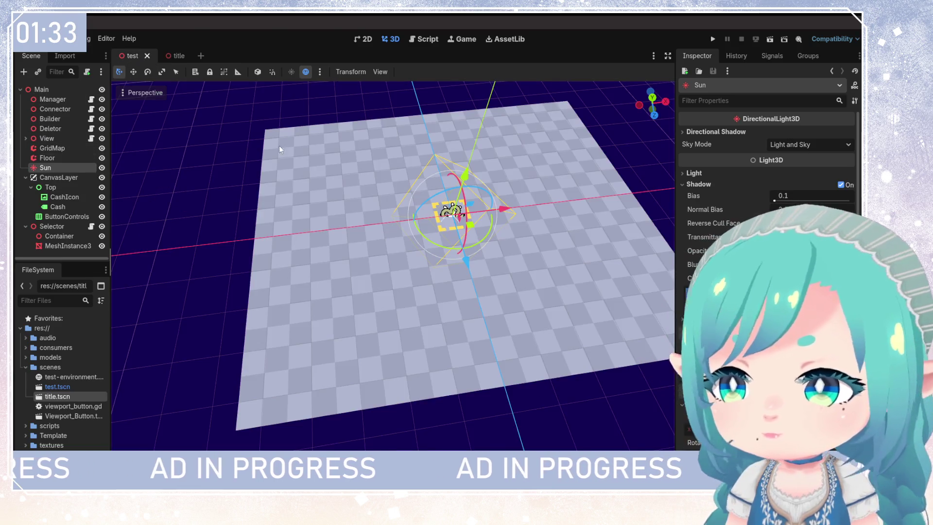
left_click(691, 173)
left_click(691, 174)
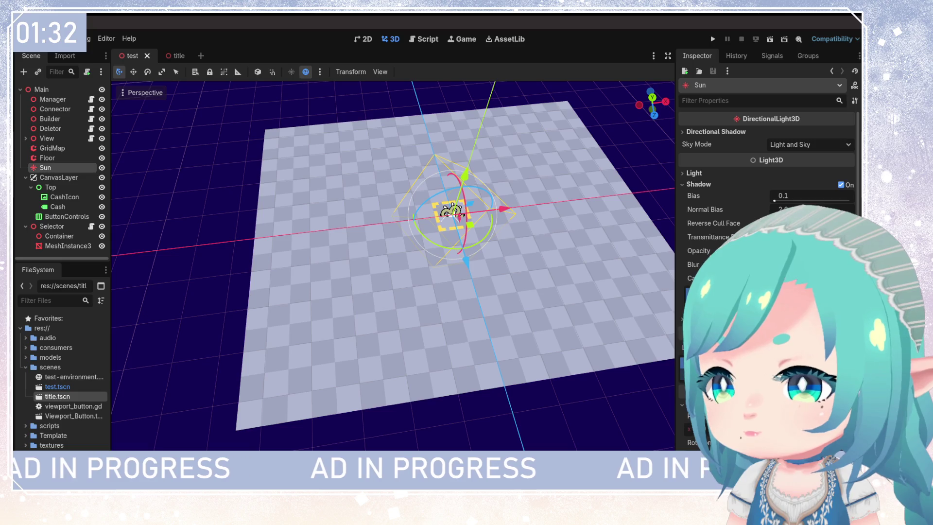
scroll(768, 161, "down", 5)
scroll(768, 219, "up", 5)
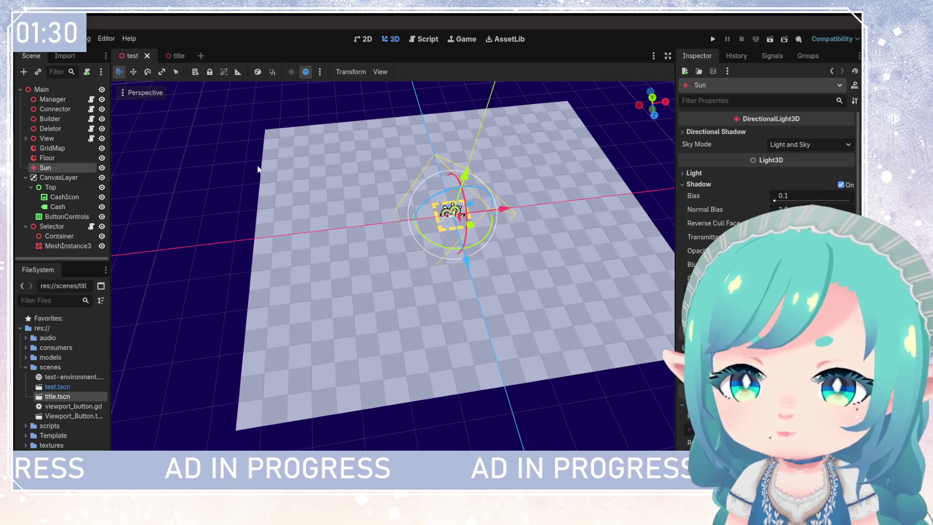
Step: Toggle the preview sky off and back on in both the test and title scenes
left_click(309, 73)
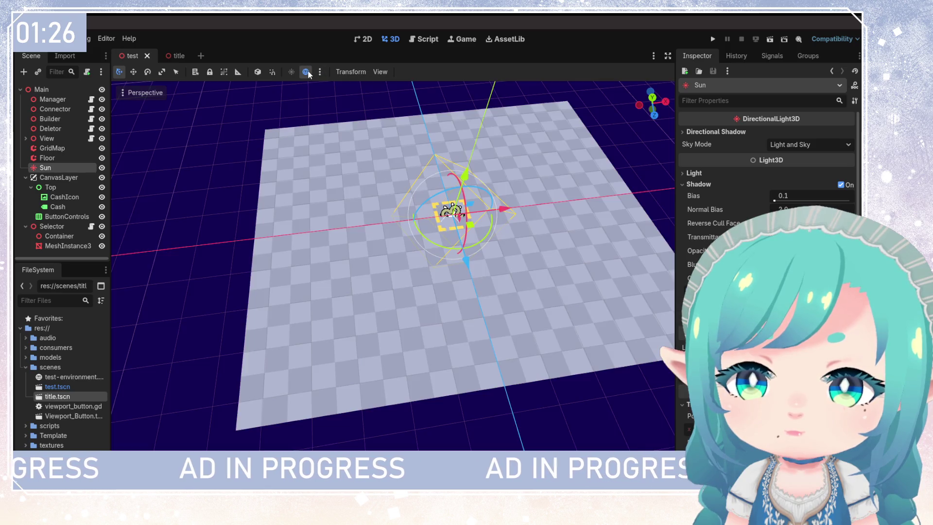
left_click(306, 73)
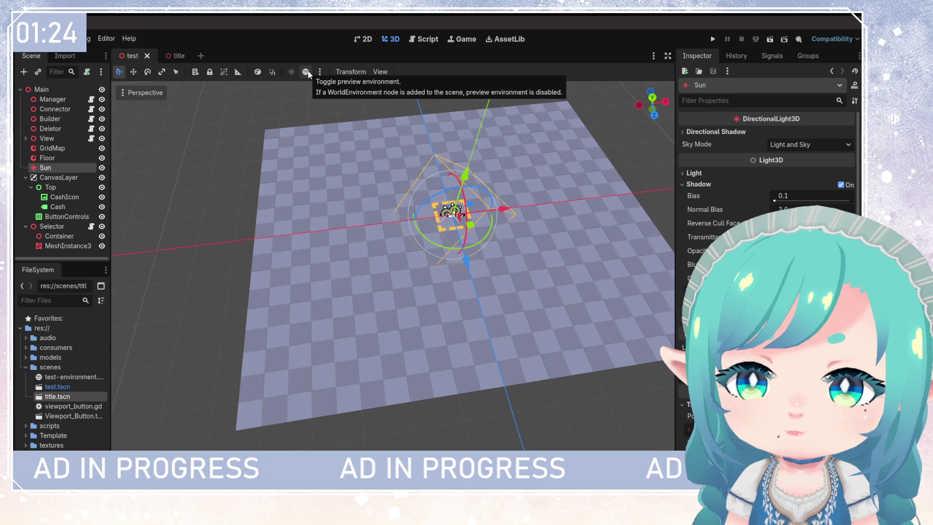
left_click(306, 72)
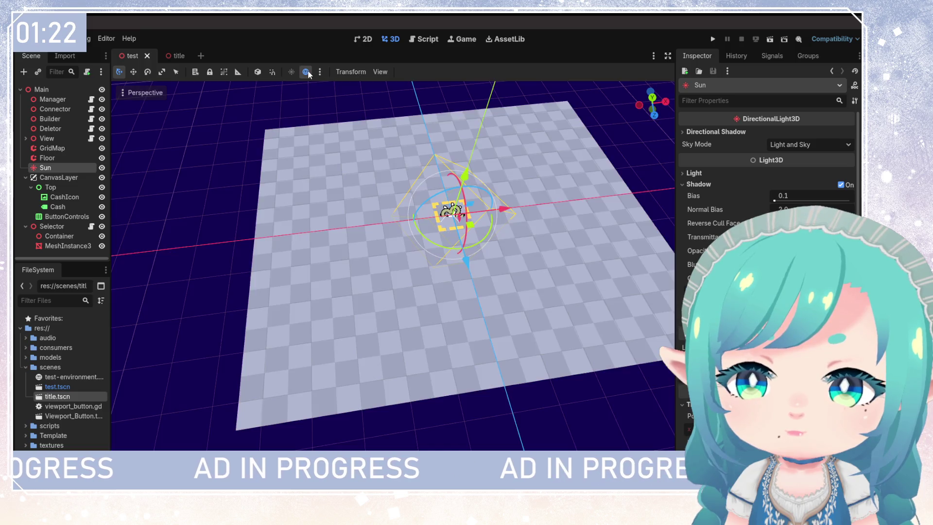
left_click(48, 92)
left_click(170, 54)
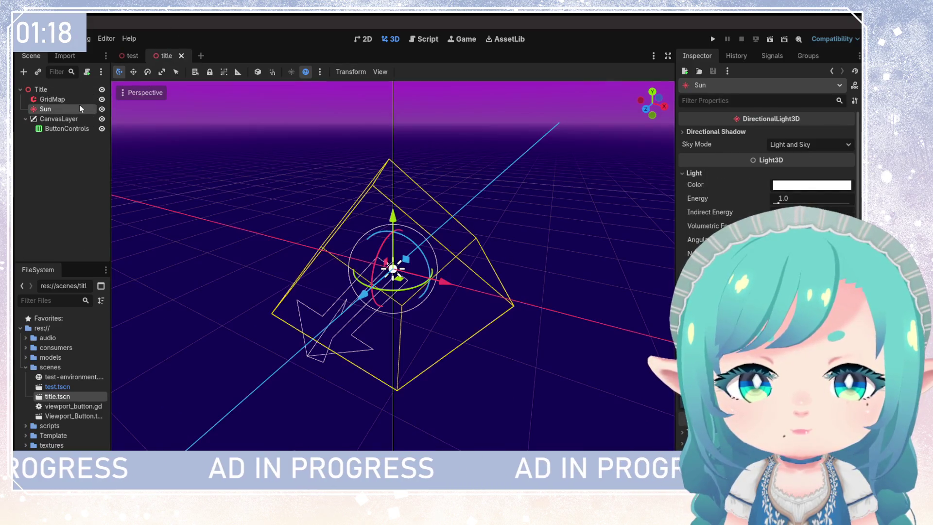
left_click(310, 74)
left_click(310, 74)
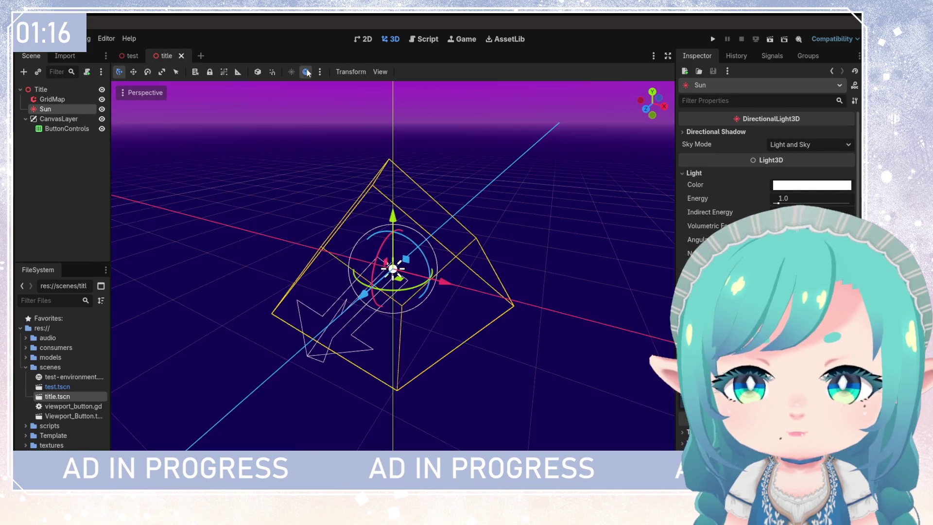
Step: Run and stop the project twice, then select GridMap and go back to the test scene
left_click(381, 73)
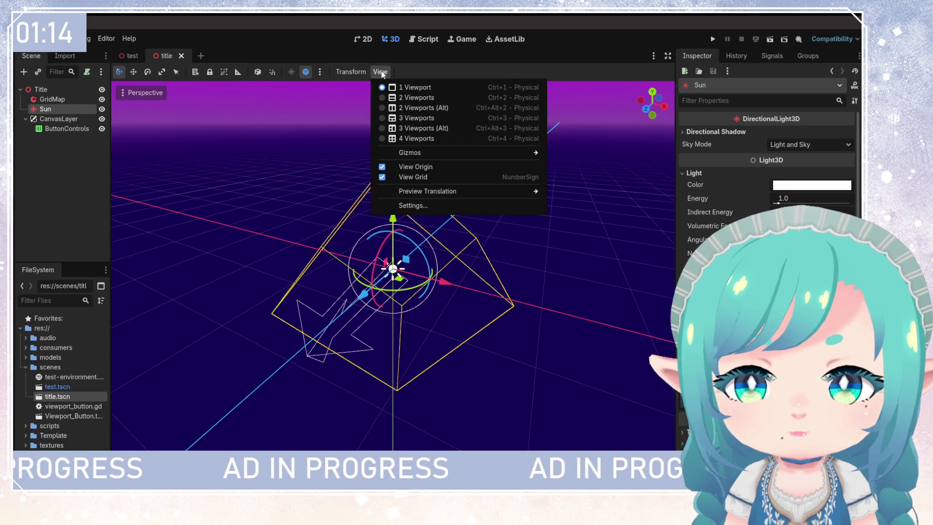
left_click(381, 73)
left_click(713, 39)
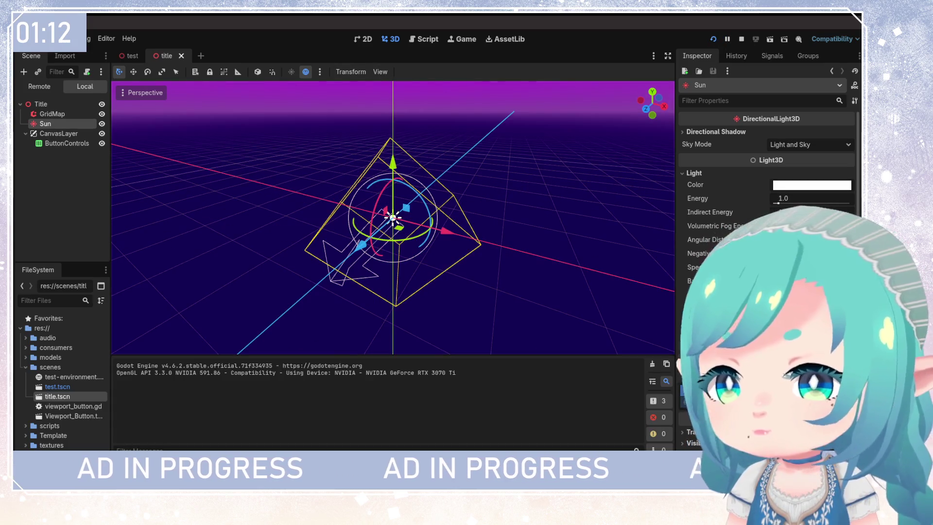
key("F8")
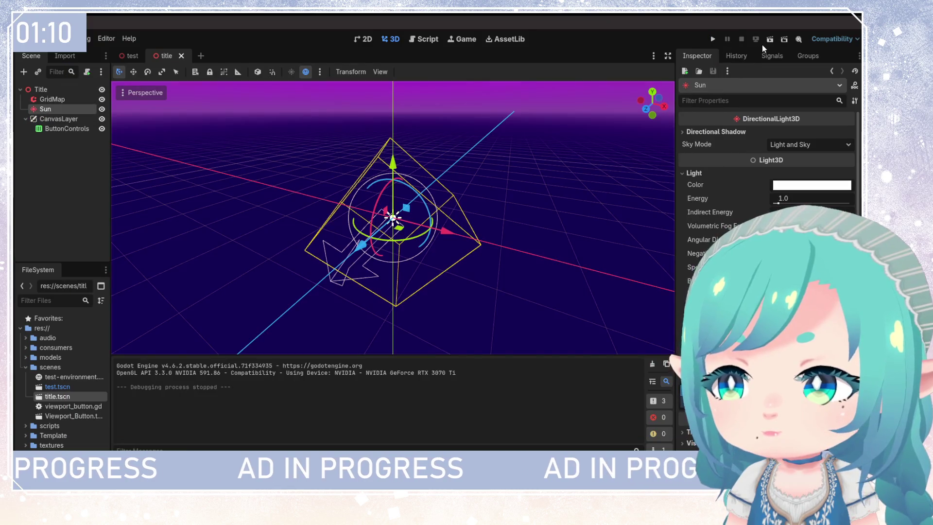
left_click(770, 39)
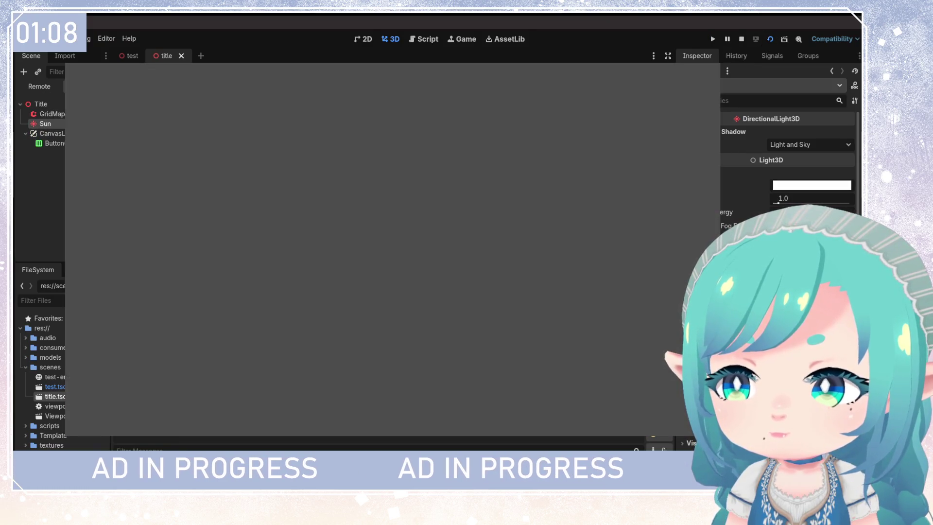
key("F8")
left_click(62, 100)
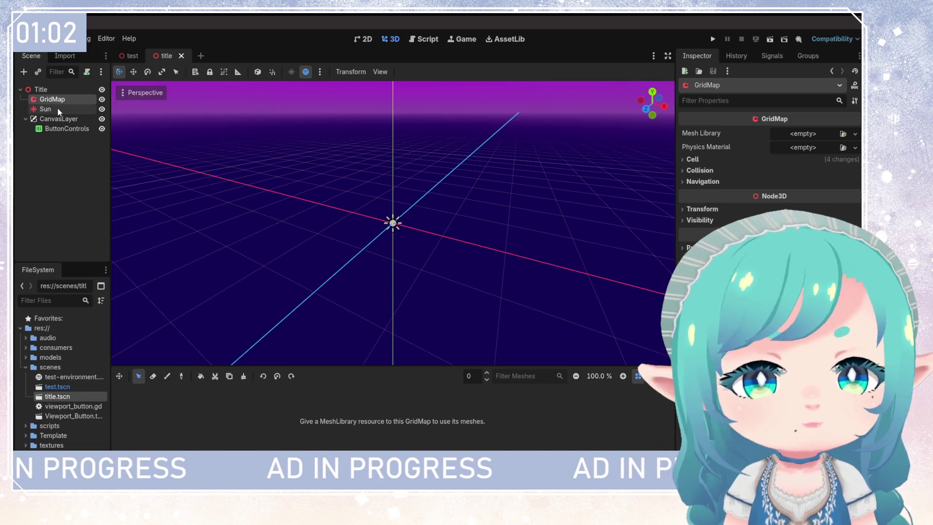
left_click(131, 55)
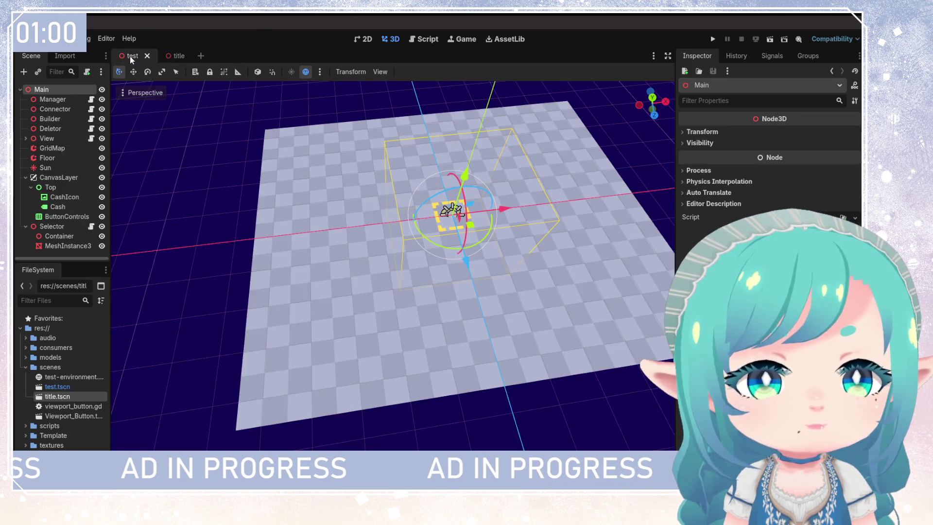
Step: Bring the View node from the test scene into Title, placed above GridMap
left_click(63, 137)
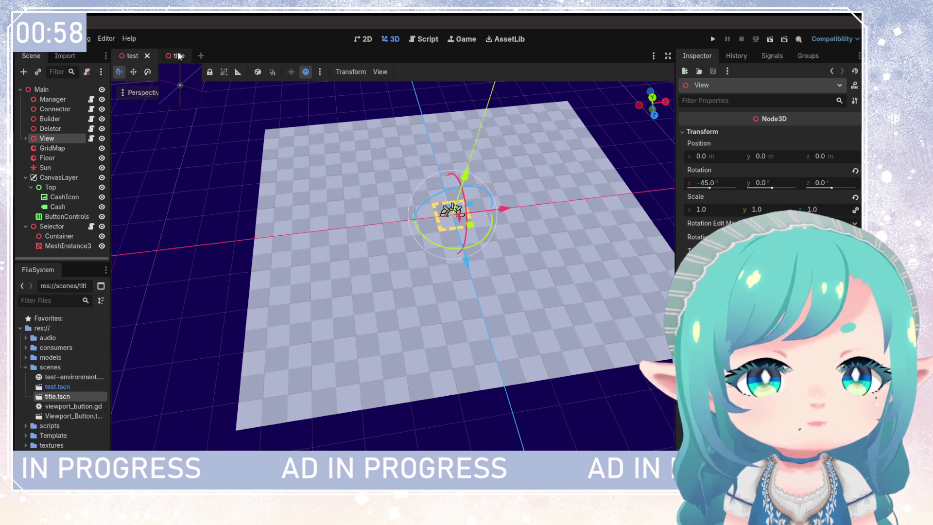
left_click(175, 56)
key("ctrl+v")
left_click_drag(57, 148, 52, 94)
Step: Run the title scene to check the new camera view, then stop it
left_click(714, 39)
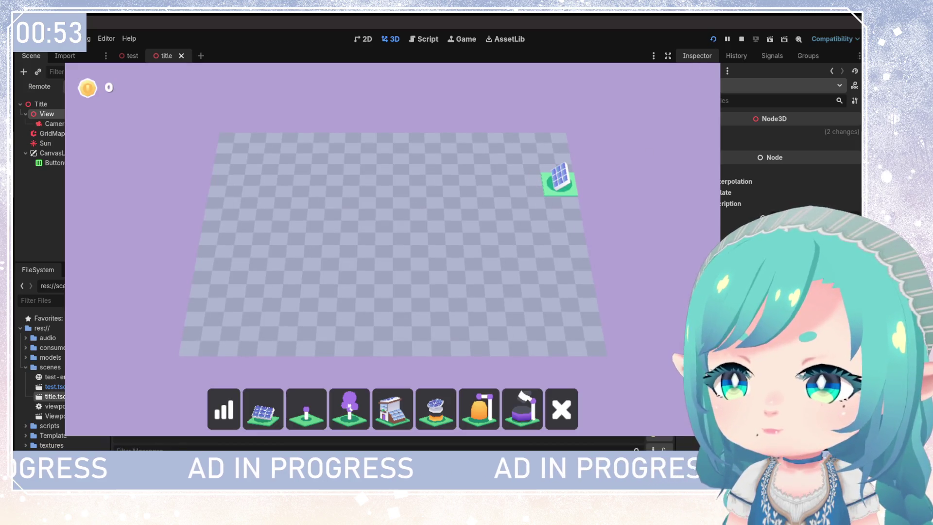
left_click(771, 39)
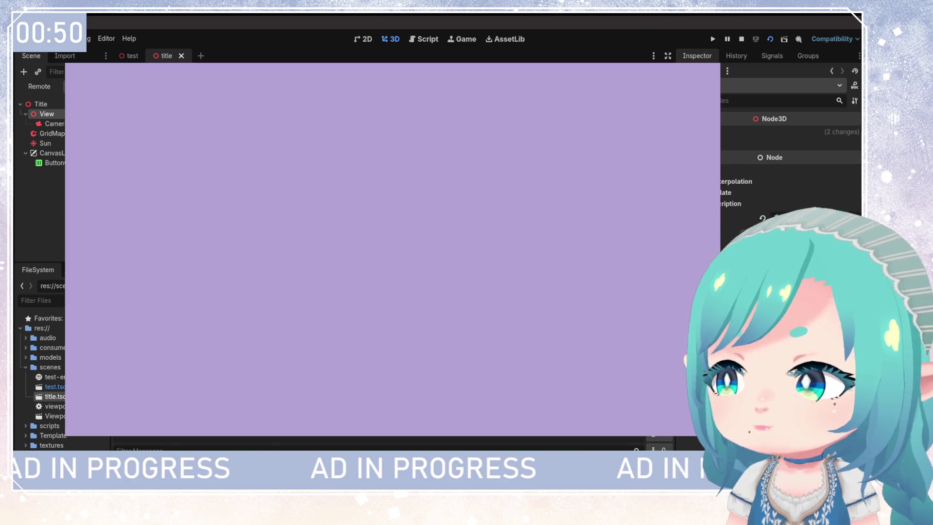
key("F8")
left_click(70, 121)
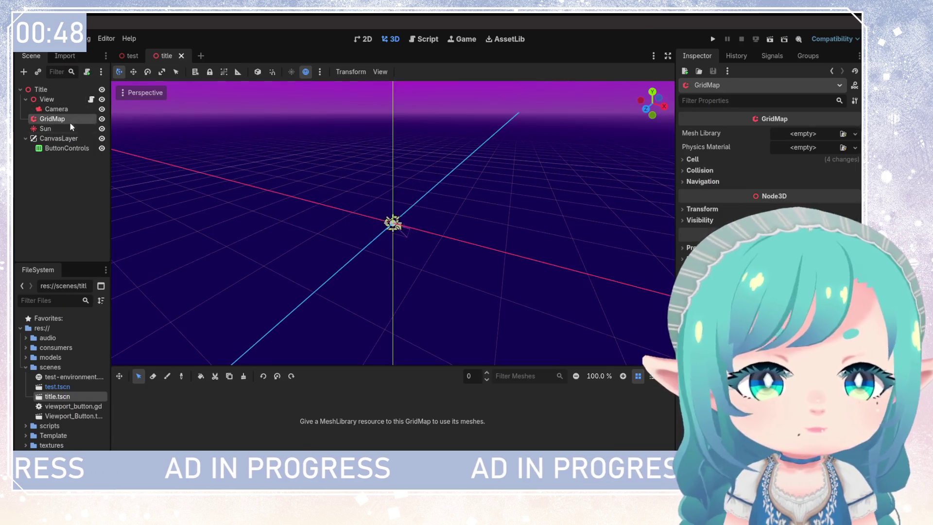
Step: Delete the GridMap node and collapse the View and CanvasLayer branches
key("Delete")
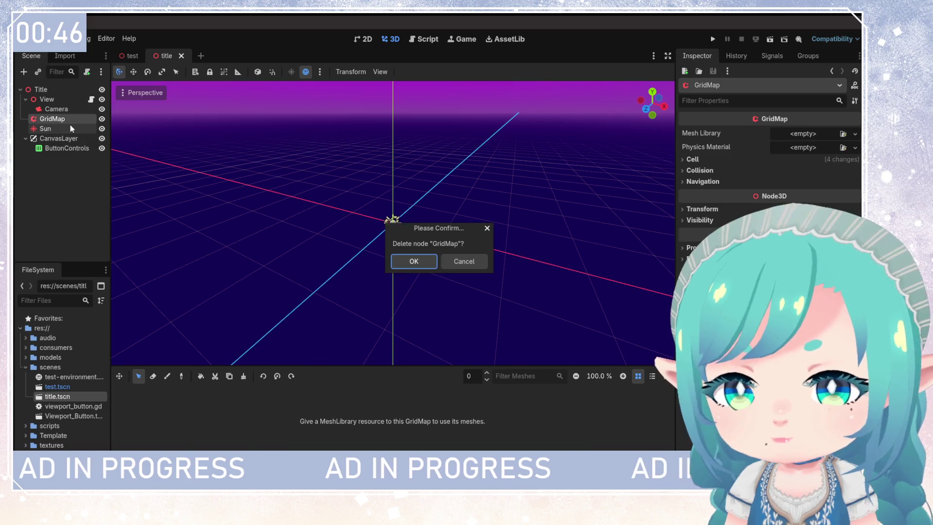
key("Return")
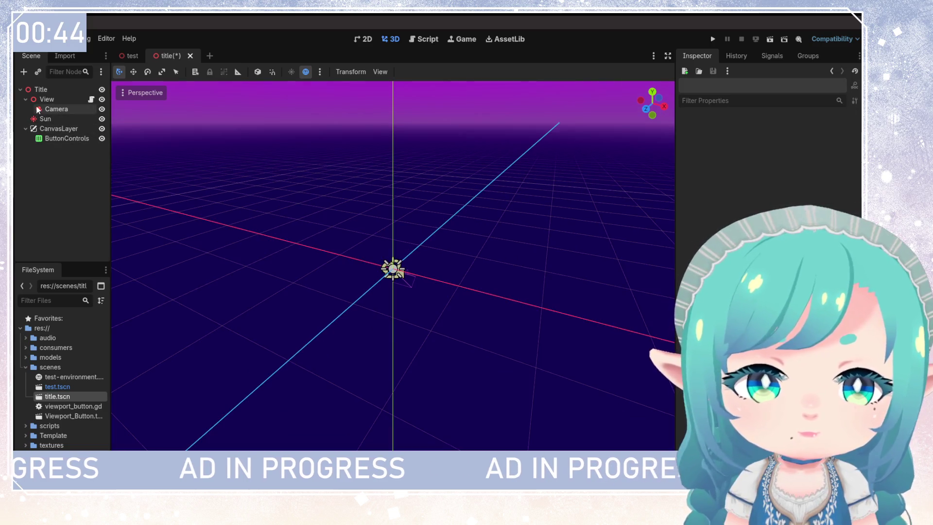
left_click(26, 100)
left_click(67, 128)
left_click(26, 118)
left_click(48, 126)
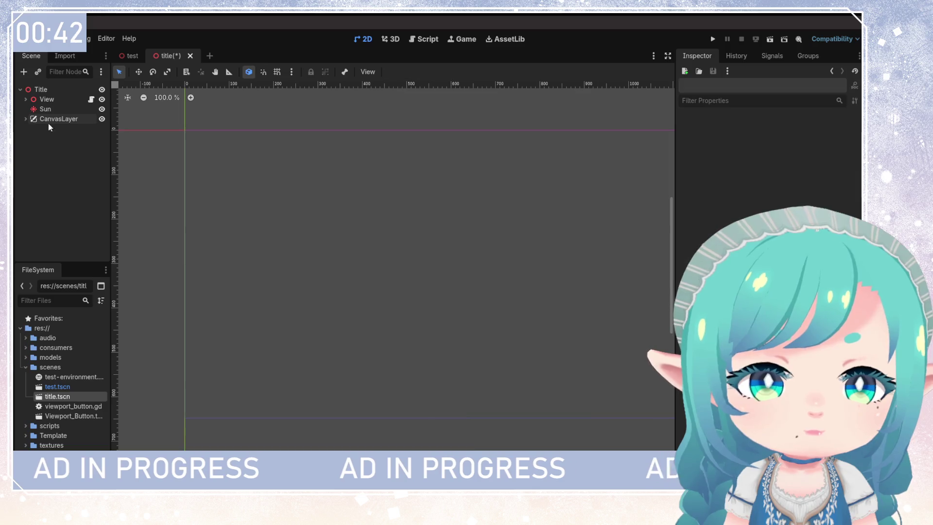
Step: Check the View node's actions, then select ButtonControls and bring up CanvasLayer's actions
left_click(47, 99)
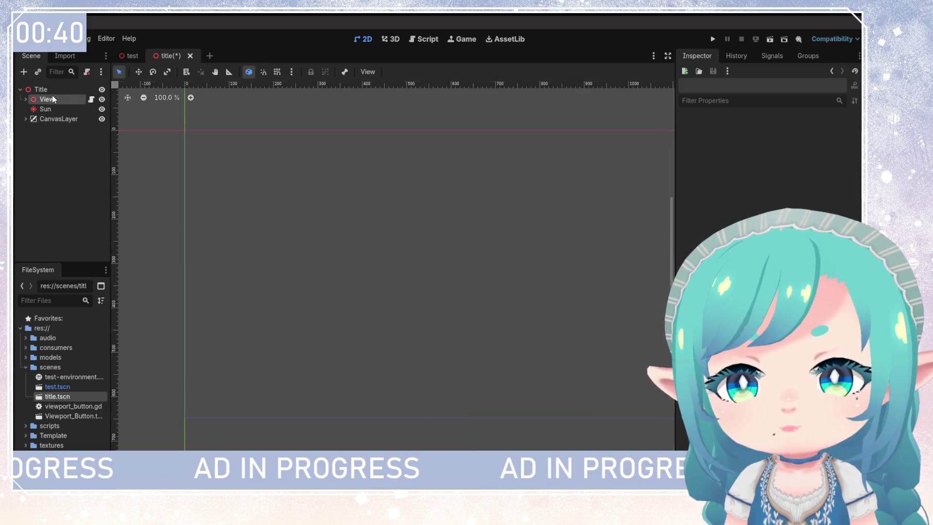
right_click(52, 153)
mouse_move(111, 167)
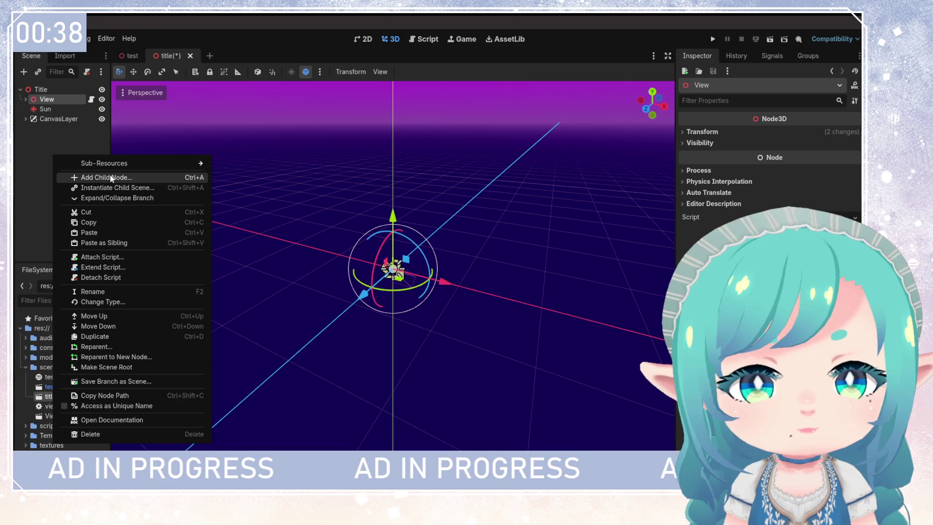
left_click(76, 130)
left_click(26, 119)
left_click(57, 130)
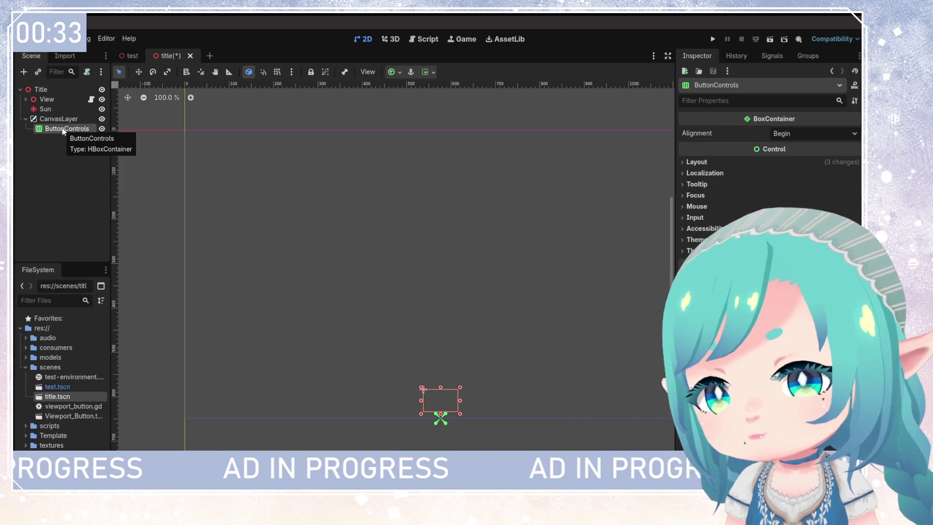
right_click(60, 120)
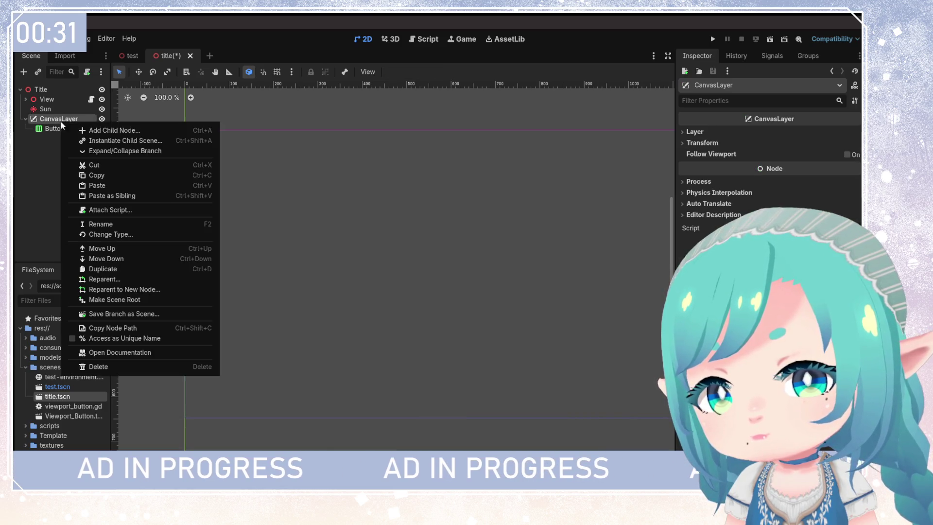
Step: Add a Button child to CanvasLayer and set its text to 'Start'
left_click(100, 130)
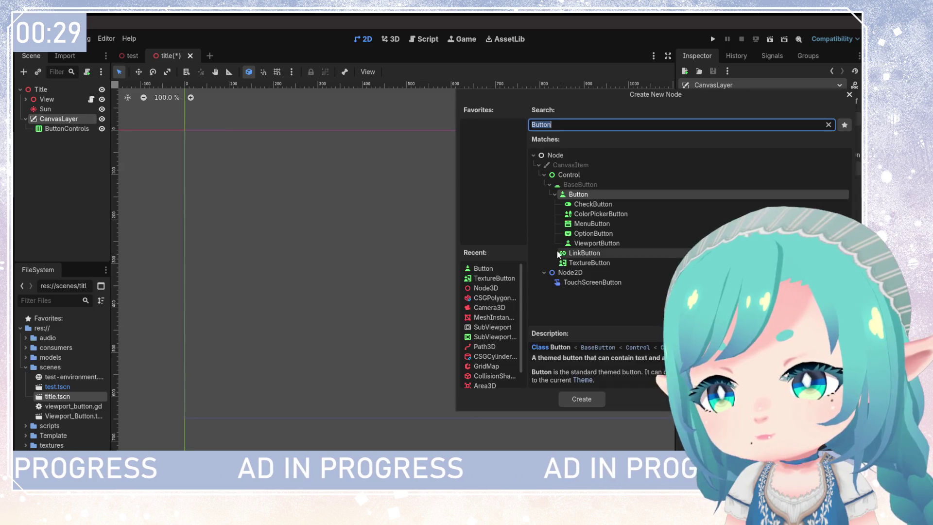
left_click(582, 399)
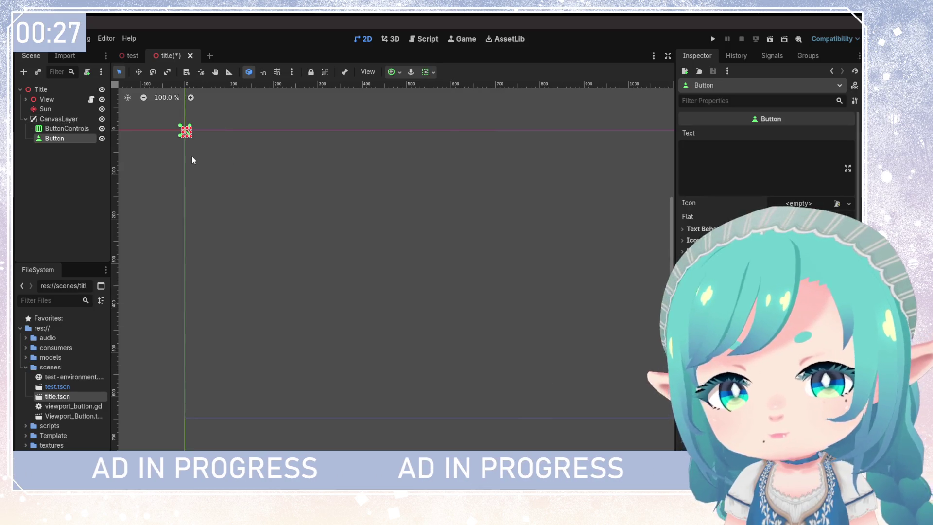
left_click_drag(65, 136, 69, 131)
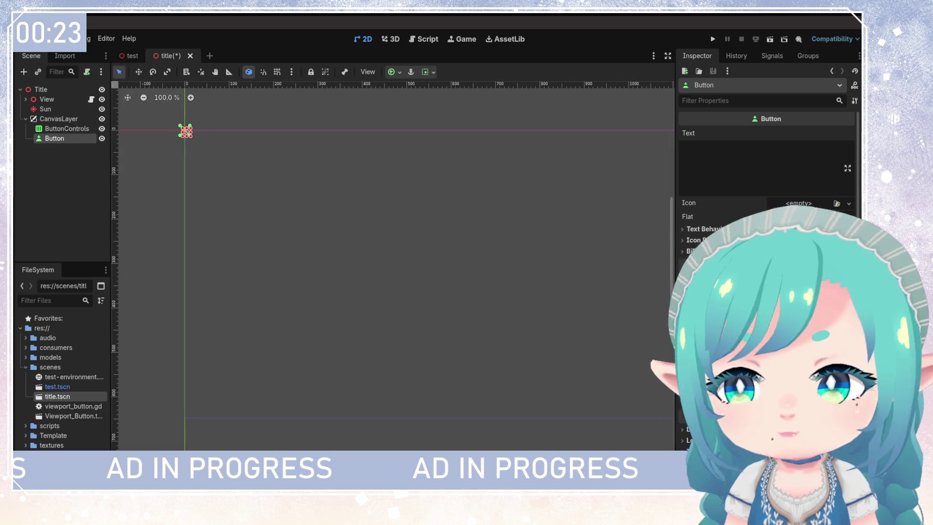
left_click(778, 168)
type("Start")
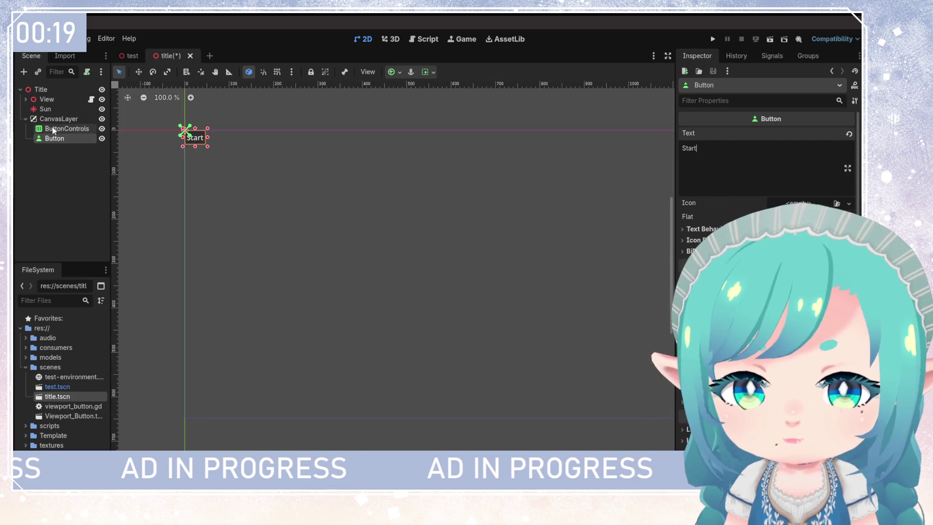
Step: Move the Start button inside the ButtonControls container
left_click(64, 128)
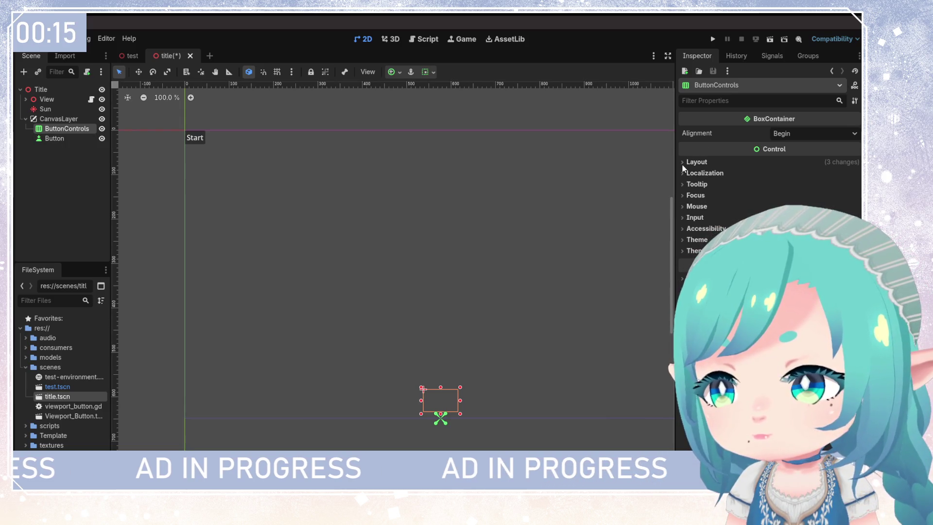
left_click(684, 240)
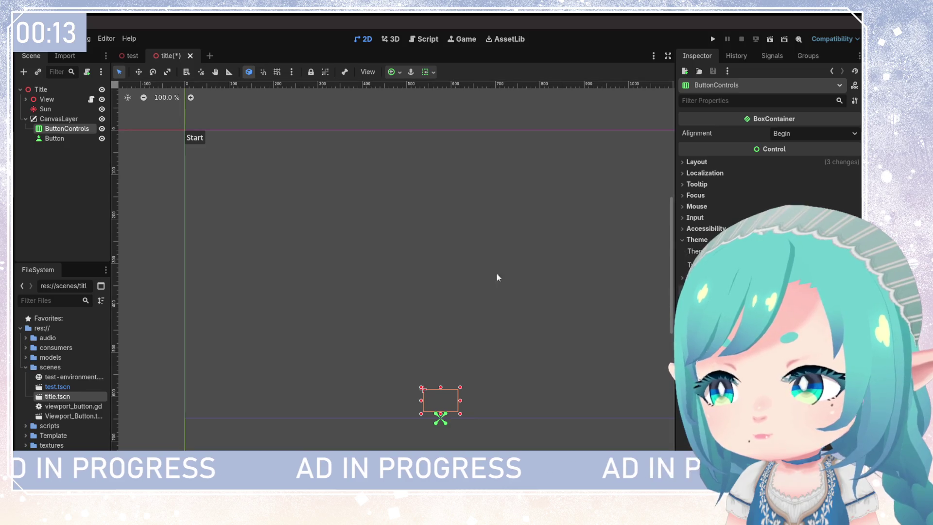
left_click(70, 138)
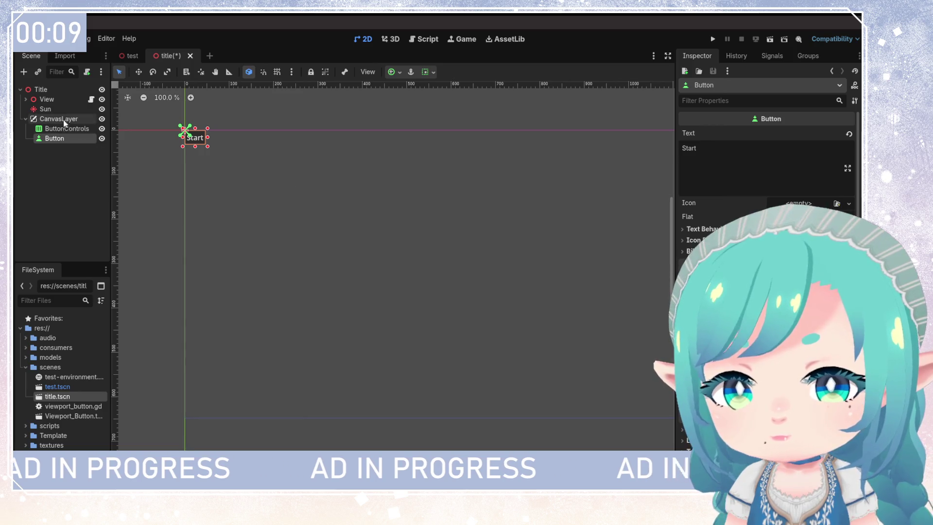
left_click(64, 119)
left_click(66, 128)
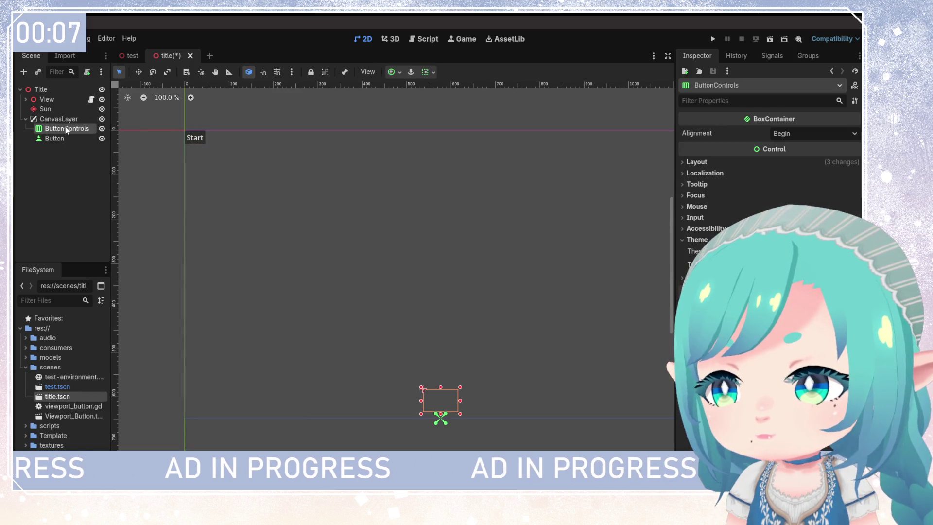
left_click_drag(55, 138, 63, 127)
left_click(63, 129)
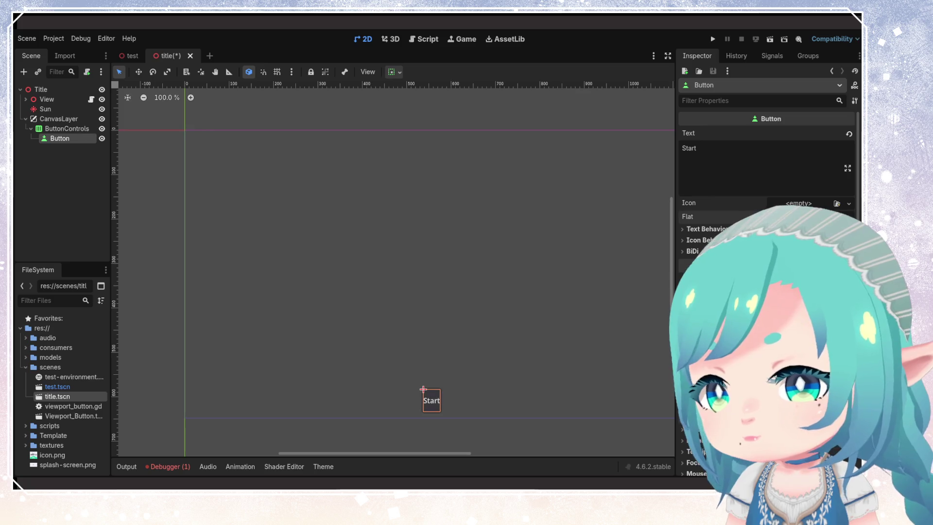
Step: Review the button's Text Behavior and Layout options, then drag its handle to widen the Start button
left_click(707, 229)
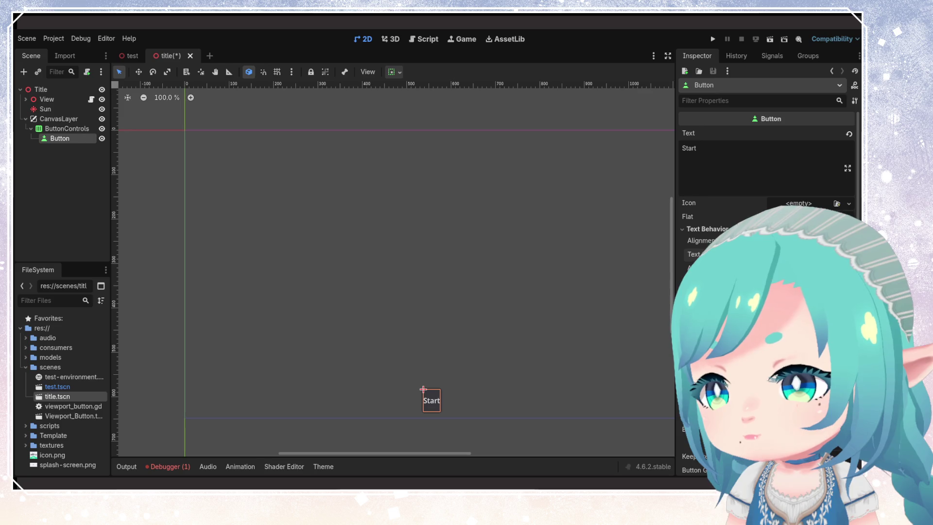
left_click(681, 230)
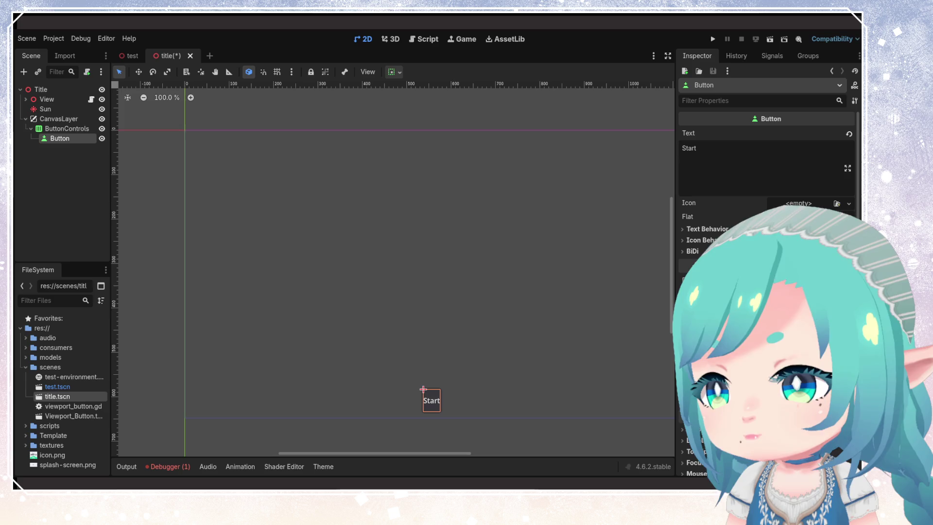
scroll(729, 170, "down", 5)
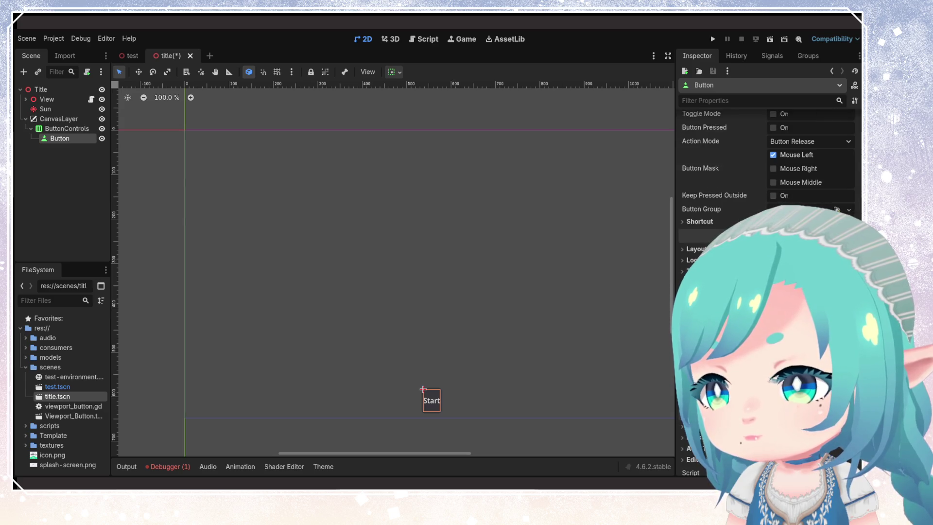
left_click(688, 250)
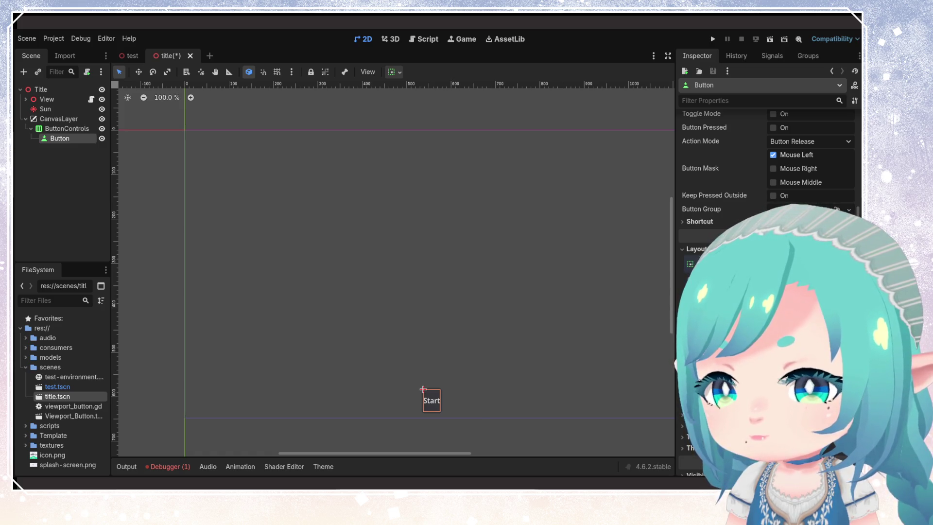
left_click_drag(424, 389, 396, 389)
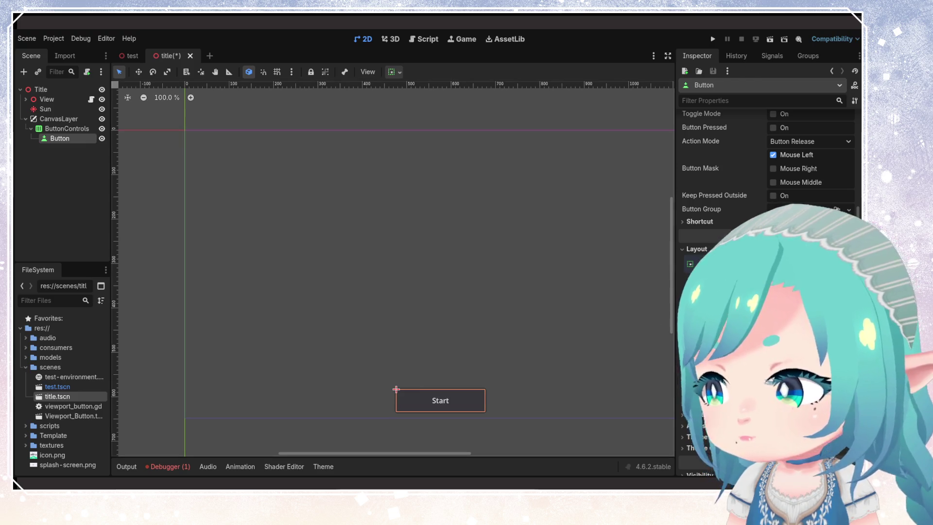
scroll(453, 390, "up", 1)
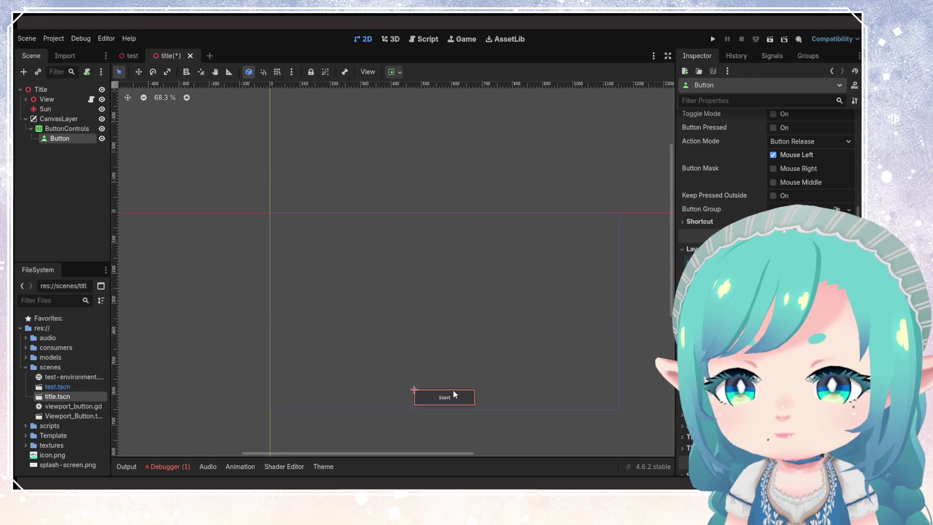
Step: Resize the ButtonControls container so it fits closely around the Start button
left_click(73, 129)
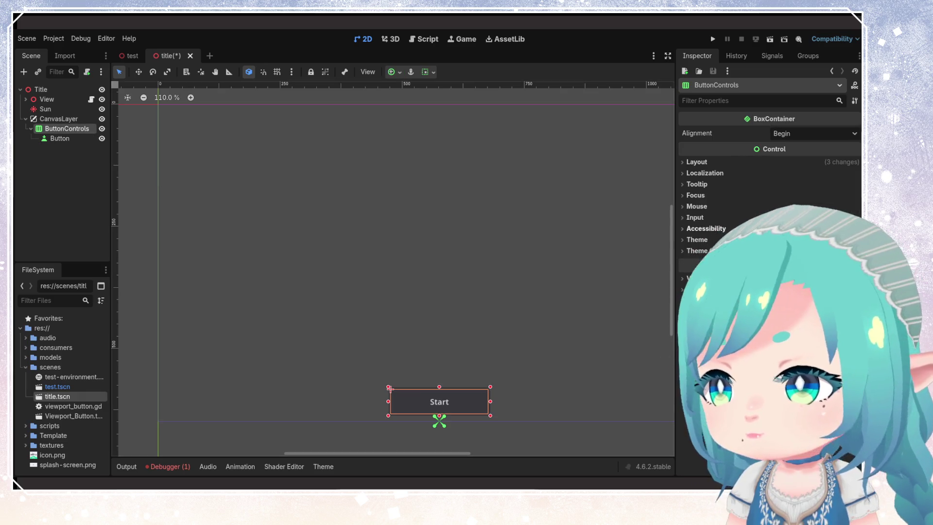
left_click(682, 160)
left_click(682, 161)
left_click(682, 160)
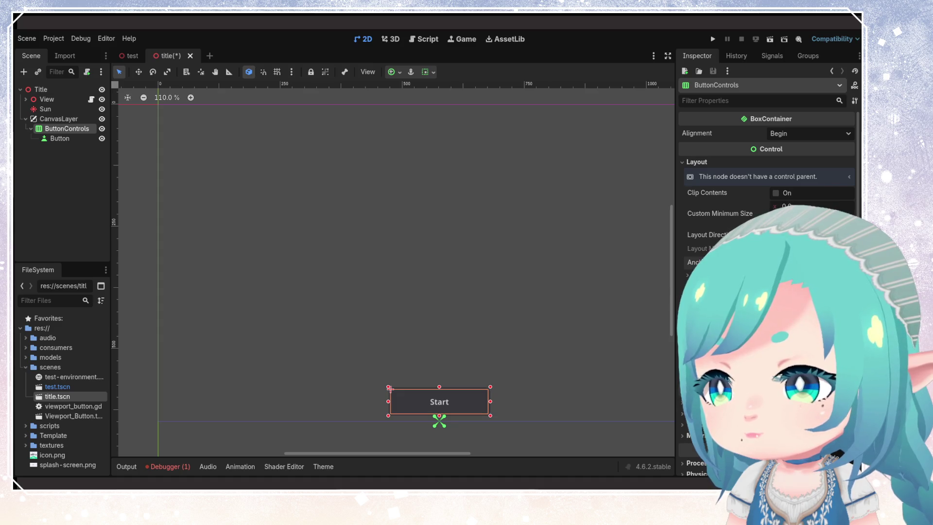
left_click_drag(389, 388, 157, 408)
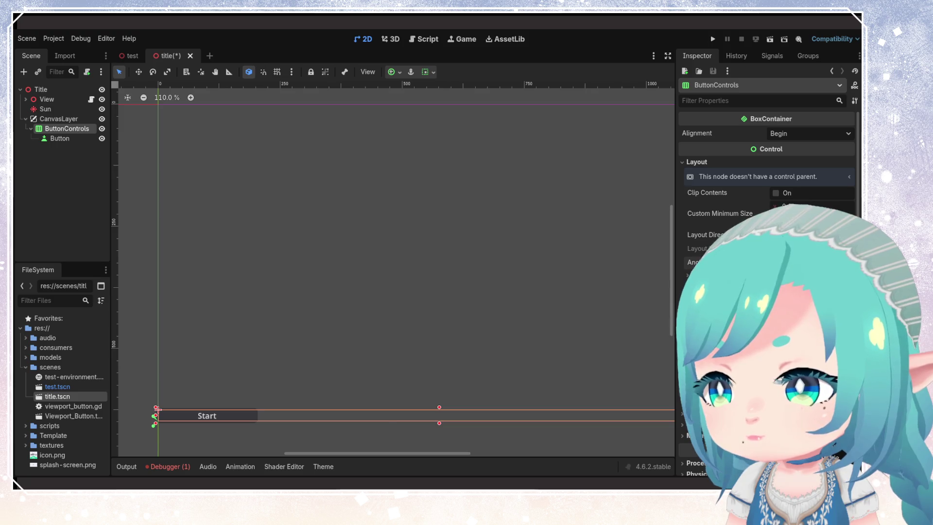
left_click_drag(156, 408, 389, 408)
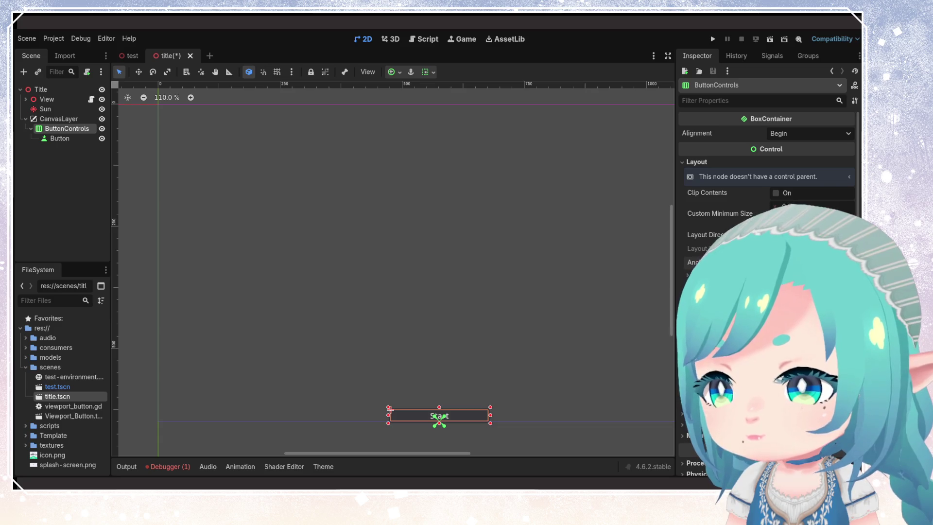
Step: Raise the ButtonControls container above the bottom edge and recentre the canvas view
left_click_drag(391, 410, 391, 404)
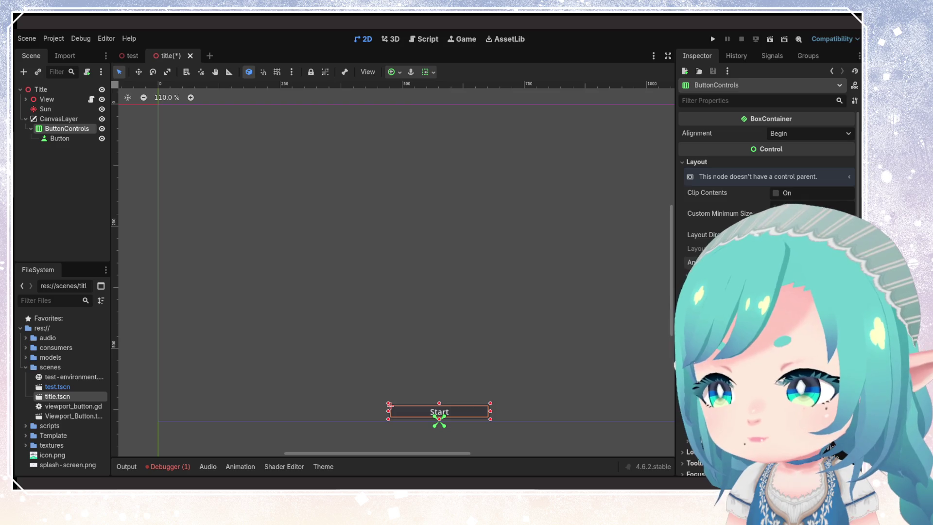
left_click_drag(391, 404, 390, 256)
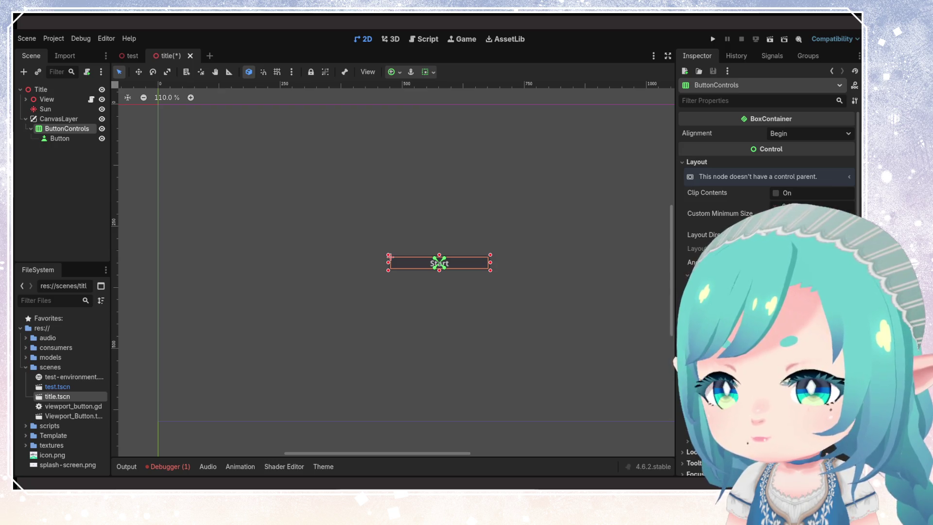
left_click_drag(391, 256, 390, 396)
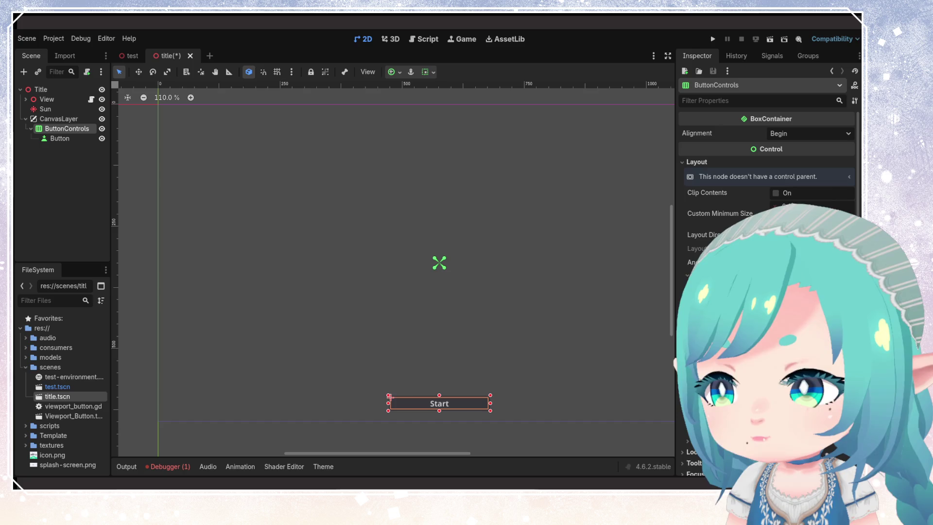
mouse_move(391, 397)
left_mouse_down()
mouse_move(390, 299)
mouse_move(391, 348)
left_mouse_up()
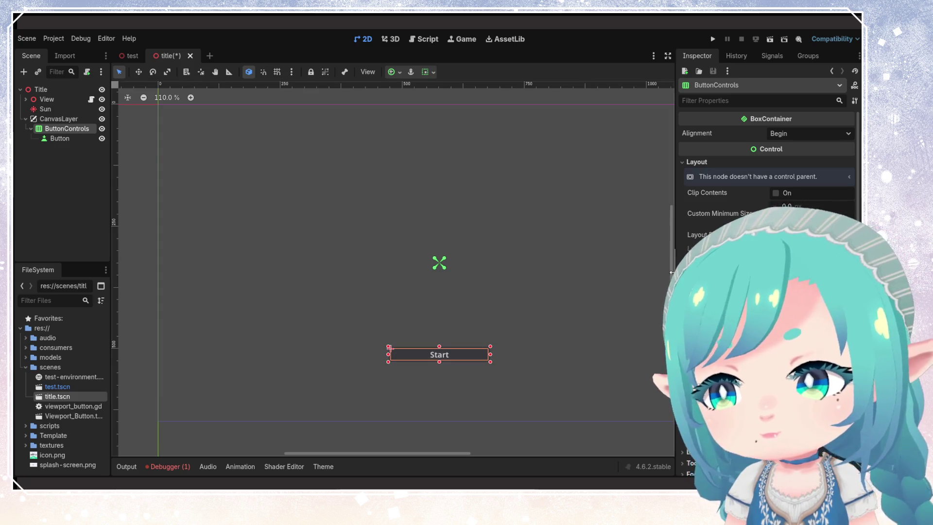
scroll(554, 291, "left", 3)
mouse_move(557, 277)
left_mouse_down()
mouse_move(415, 309)
mouse_move(600, 292)
mouse_move(465, 305)
left_mouse_up()
scroll(468, 291, "down", 4)
scroll(467, 294, "up", 4)
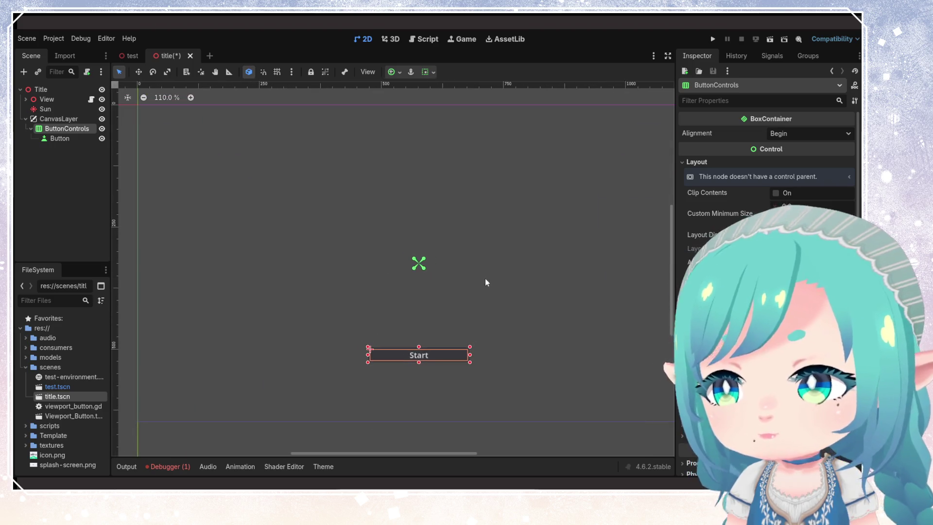
mouse_move(466, 287)
left_mouse_down()
mouse_move(475, 298)
mouse_move(479, 282)
left_mouse_up()
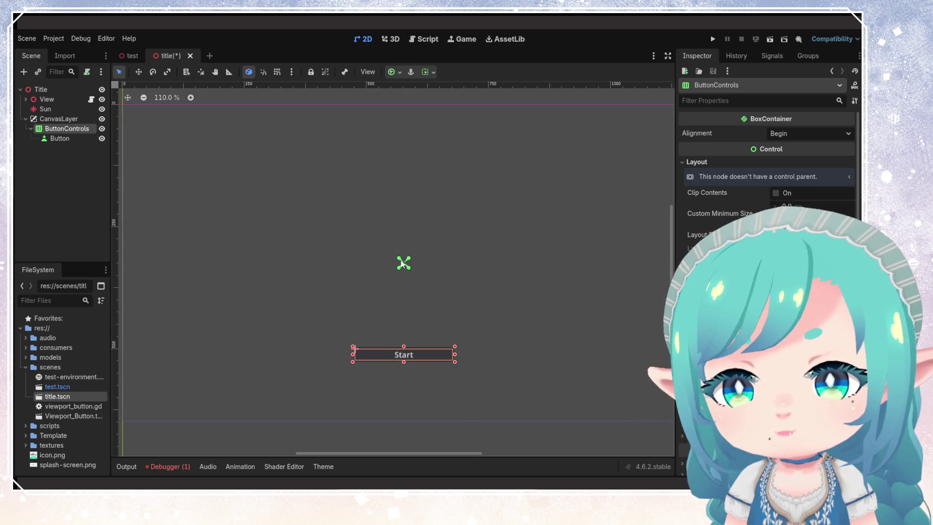
Step: Review the Start button node's Inspector properties, then test-run the title scene
left_click(81, 138)
scroll(700, 259, "up", 10)
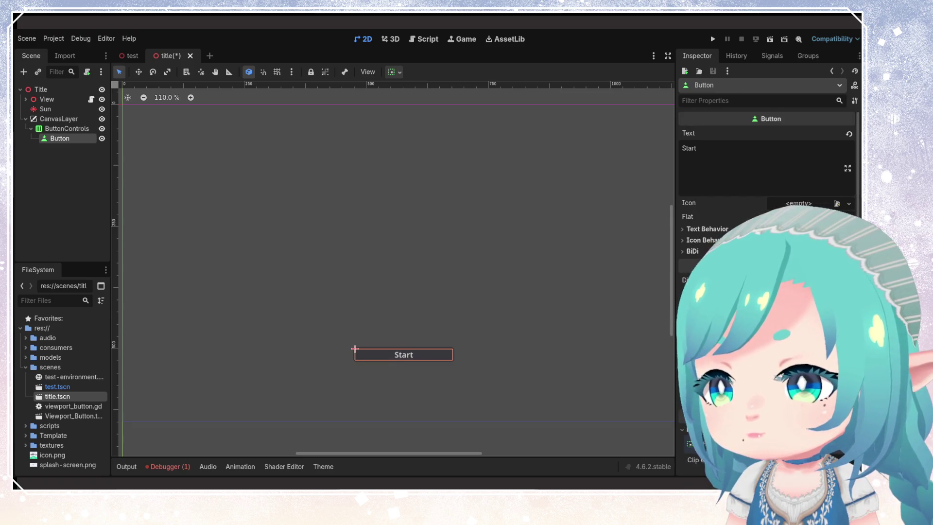
scroll(700, 259, "down", 12)
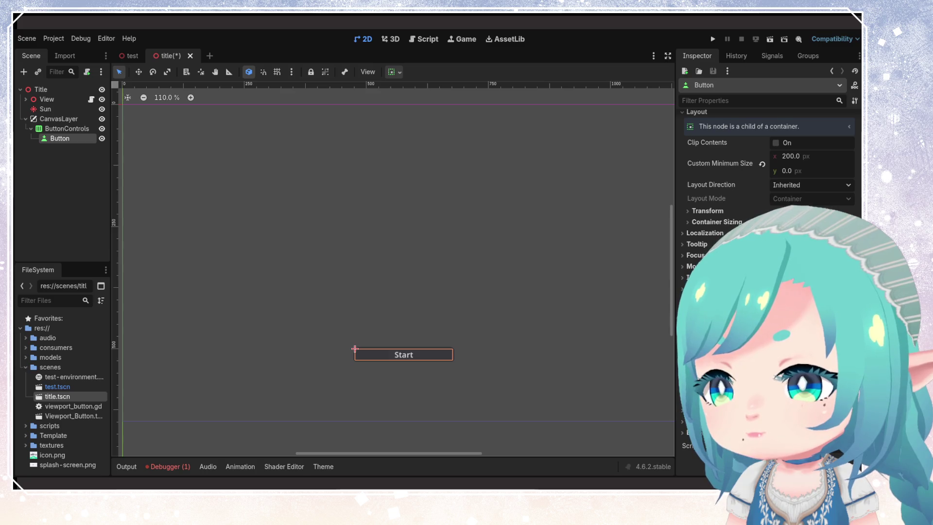
scroll(720, 195, "up", 3)
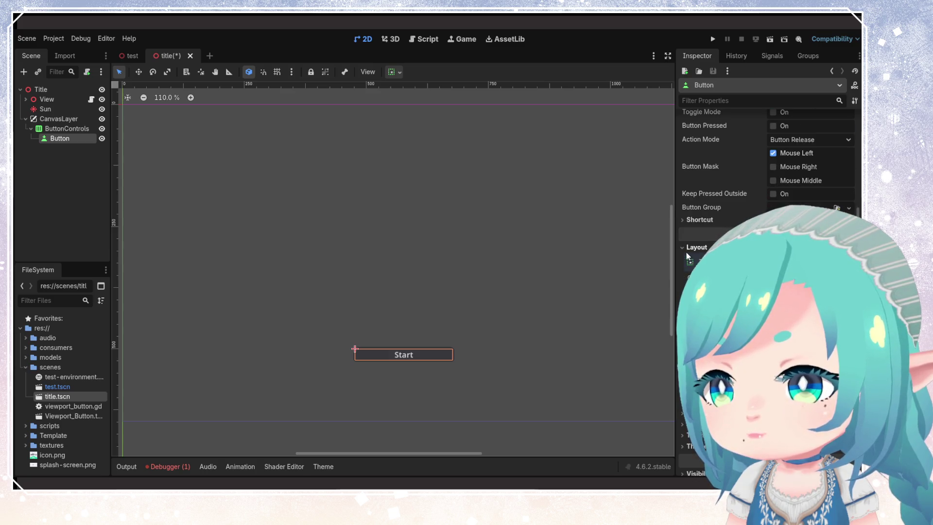
scroll(766, 197, "up", 1)
scroll(687, 246, "up", 2)
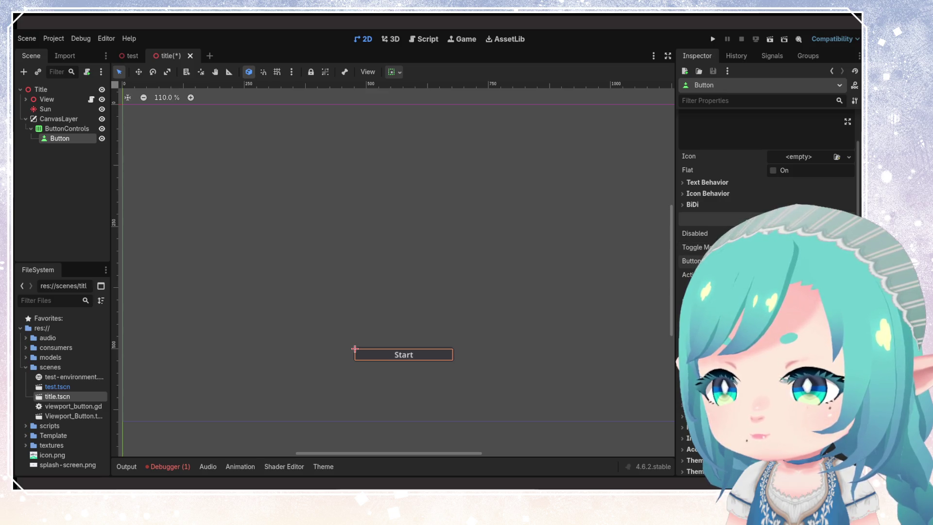
scroll(717, 200, "down", 5)
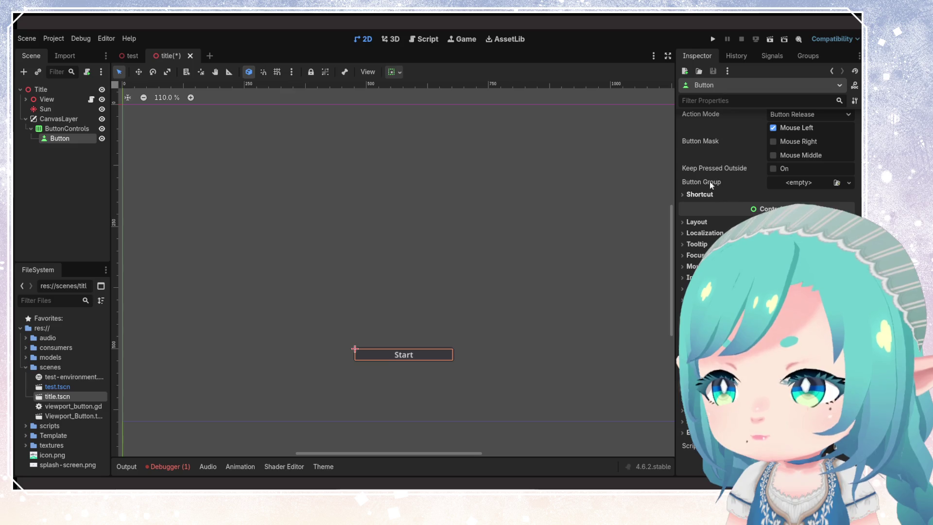
left_click(771, 39)
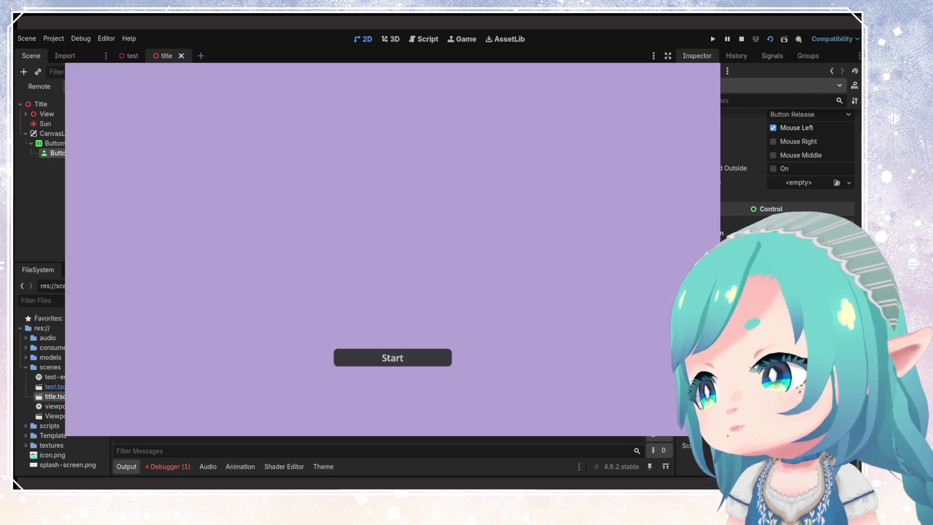
Step: Close the game, switch to the 3D view and toggle the preview environment off and on
key("alt+F4")
left_click(391, 40)
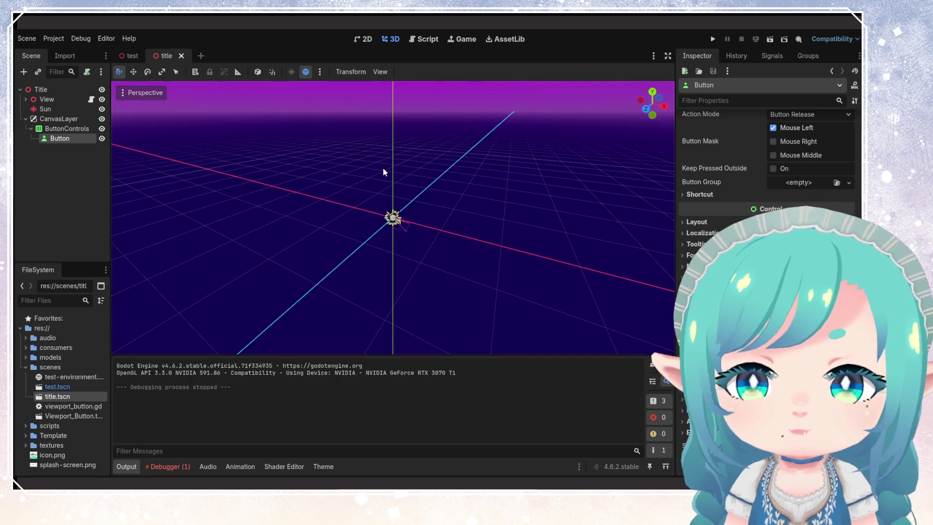
left_click(146, 93)
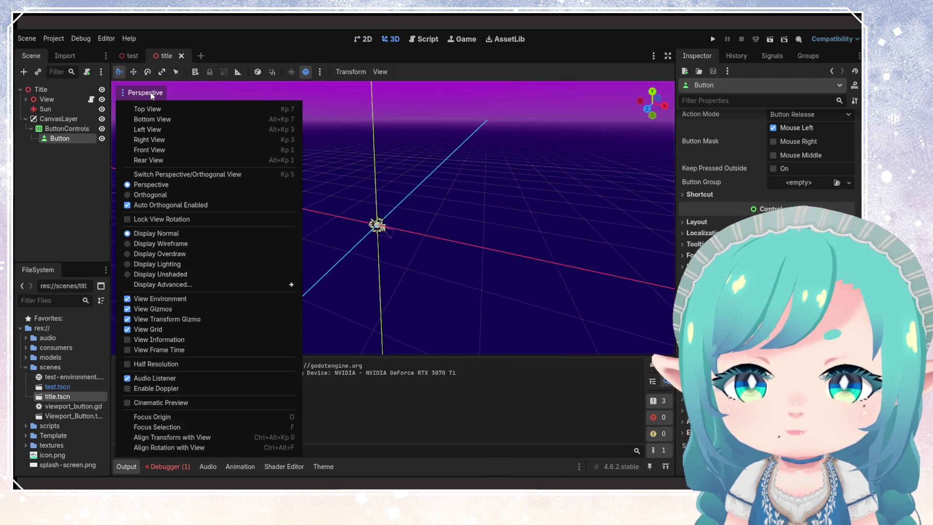
left_click(270, 66)
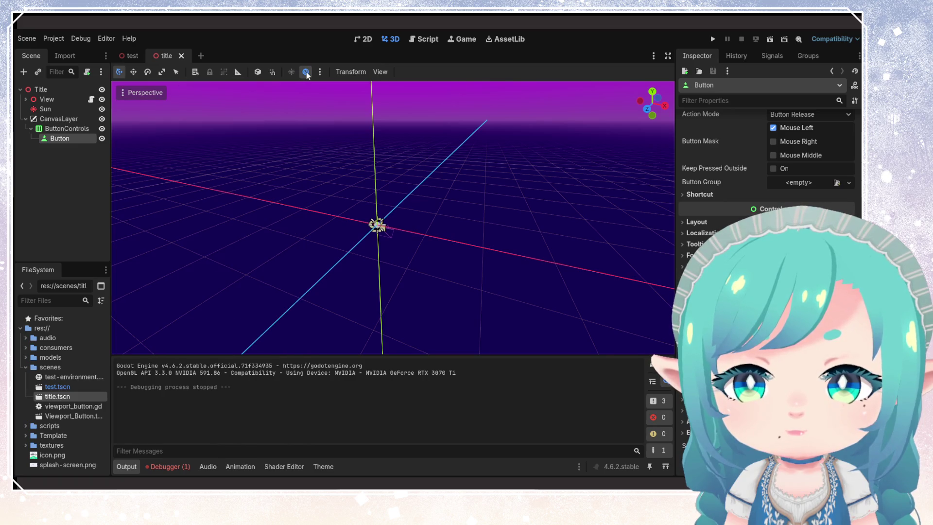
left_click(306, 72)
left_click(307, 73)
Step: Try the 2 Viewports and 2 Viewports (Alt) layouts, return to 1 Viewport, and relaunch the scene
left_click(380, 71)
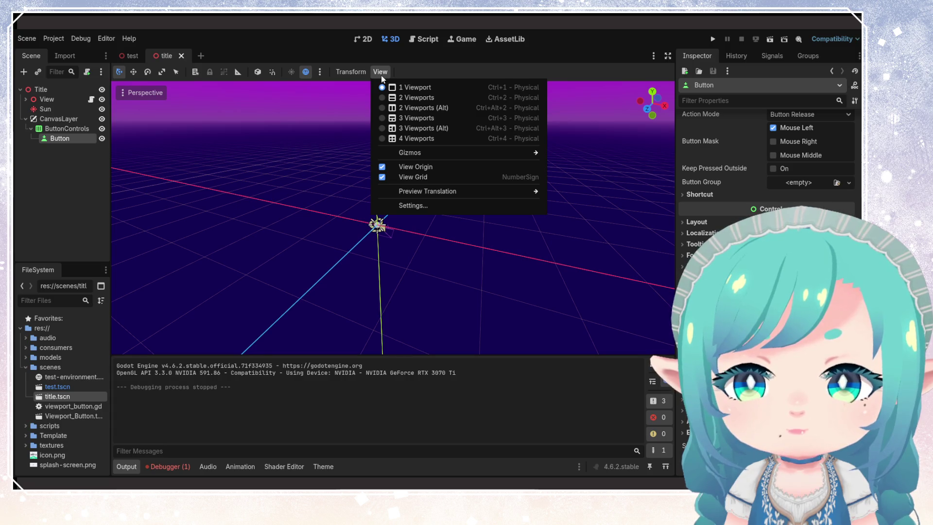
left_click(382, 98)
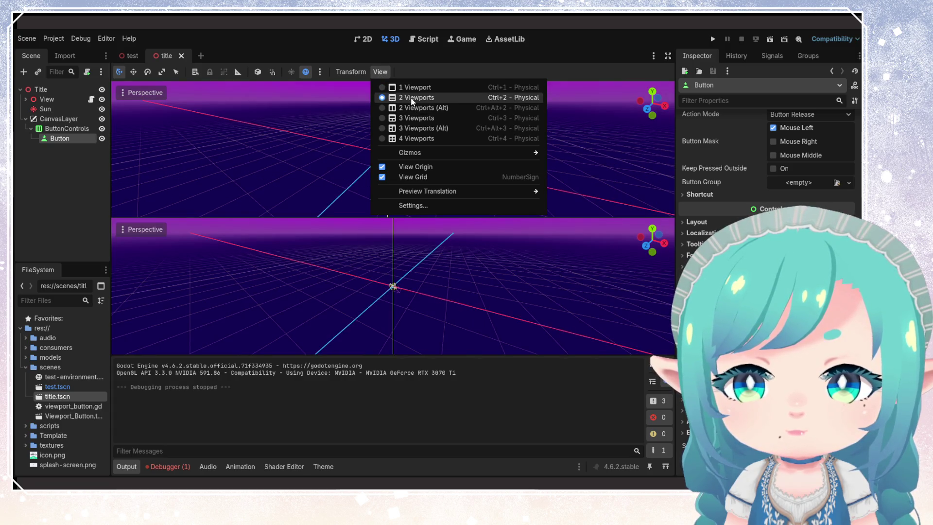
left_click(381, 108)
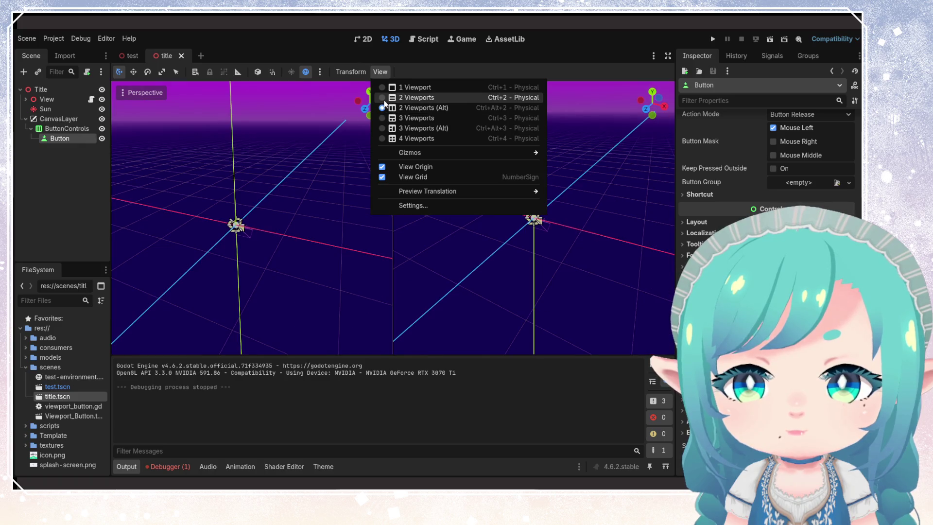
left_click(348, 156)
left_click(422, 93)
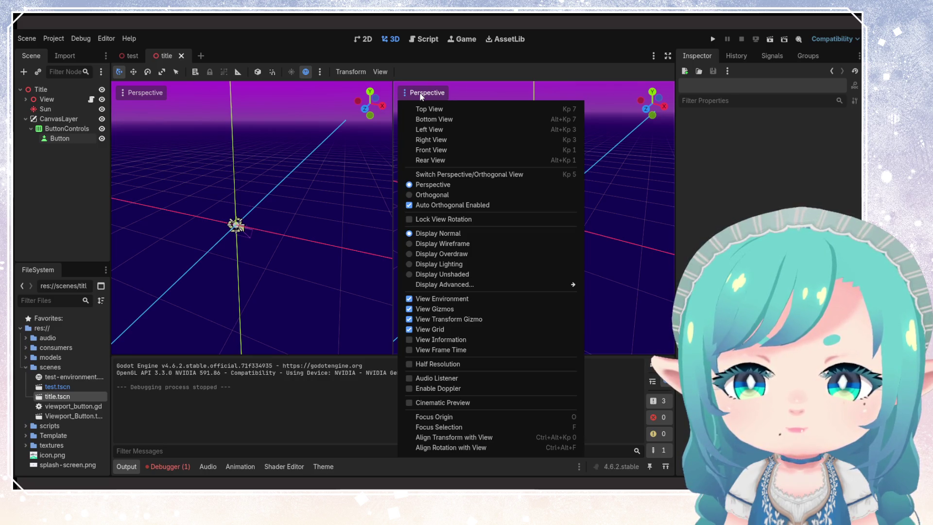
left_click(421, 94)
left_click(380, 72)
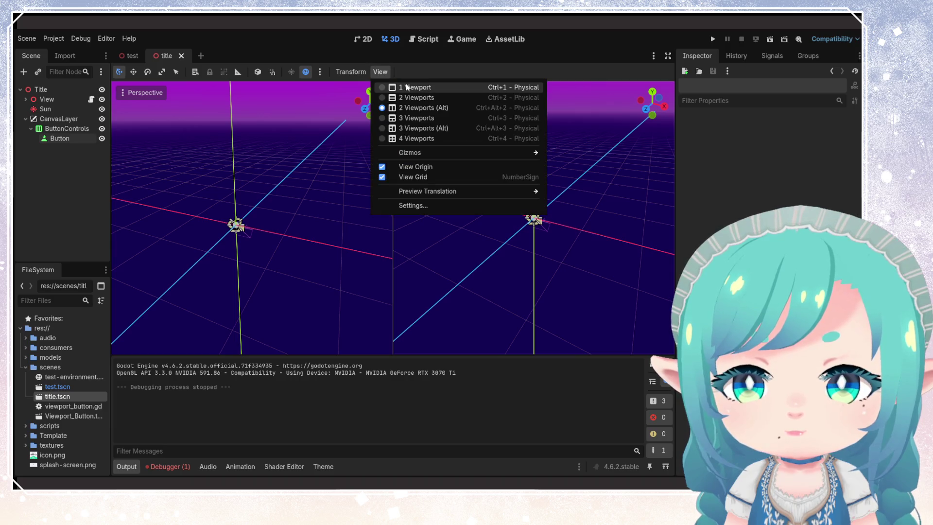
left_click(407, 88)
left_click(699, 55)
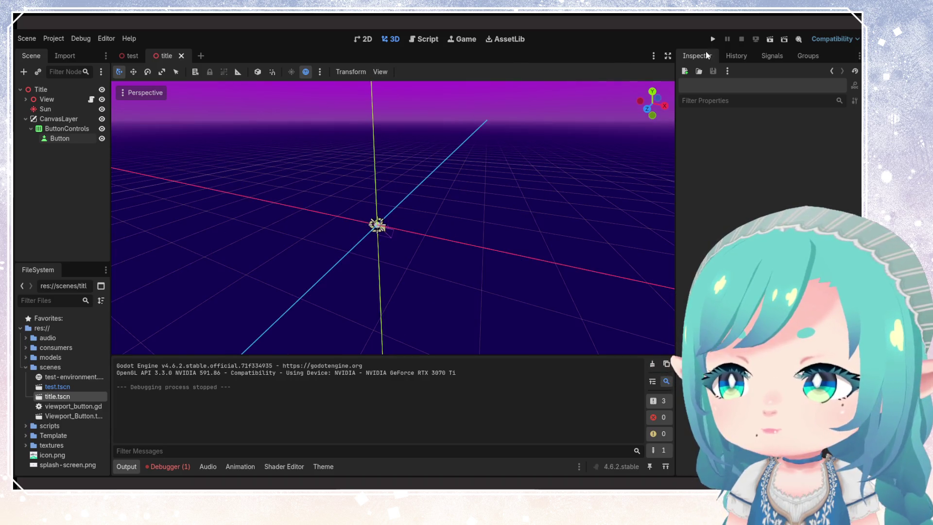
left_click(771, 40)
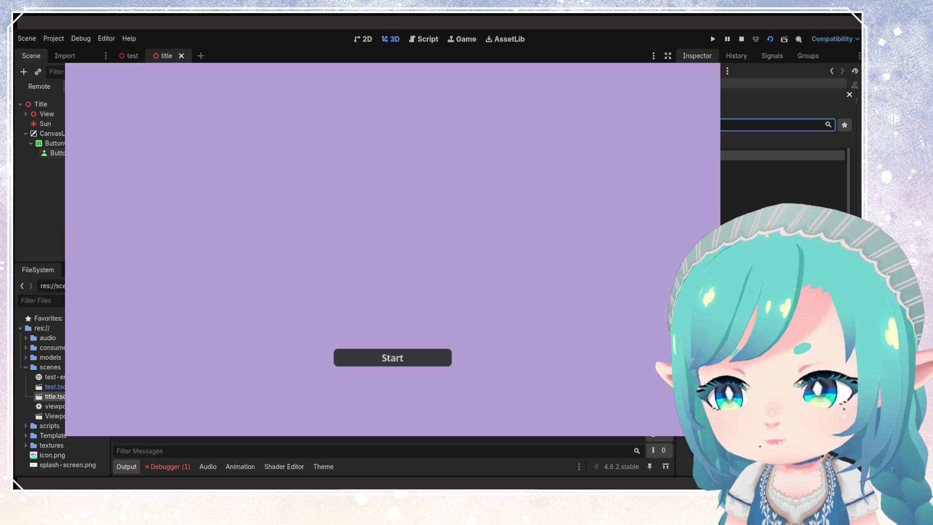
Step: Expand the models folder and drag the solar panel .glb into the title scene's viewport
left_click(25, 368)
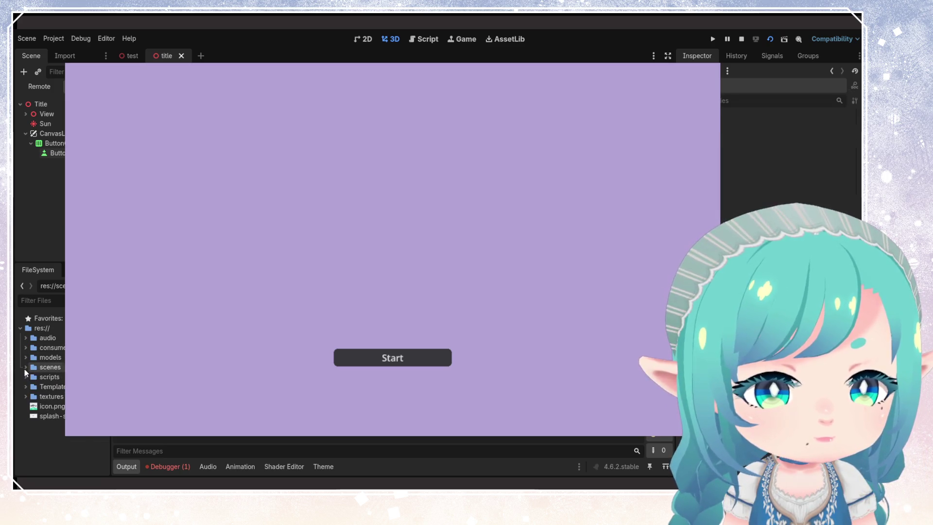
left_click(23, 350)
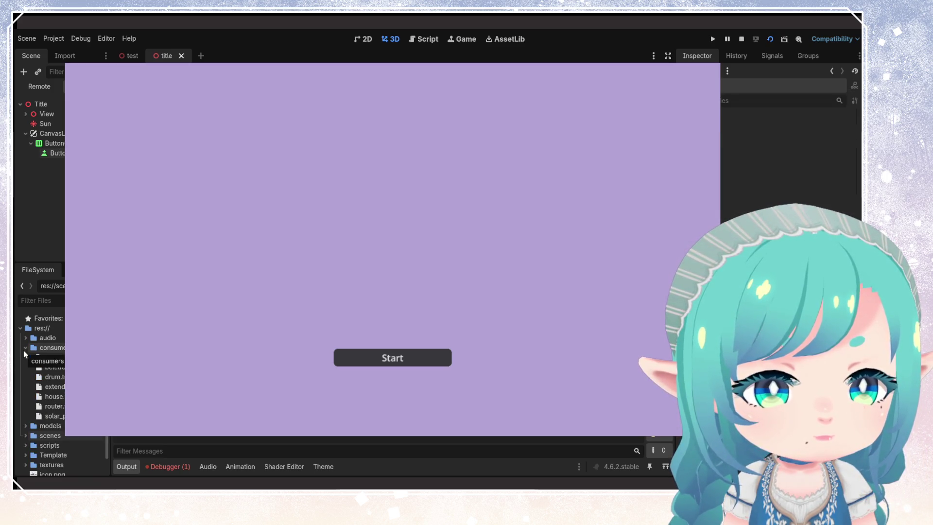
left_click(23, 348)
left_click(24, 358)
scroll(59, 399, "down", 5)
scroll(59, 400, "down", 3)
scroll(54, 414, "down", 3)
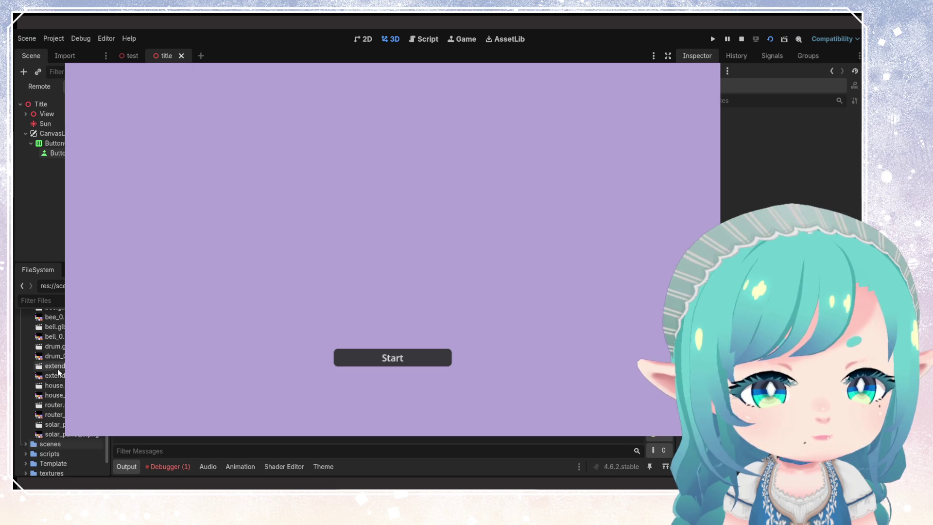
left_click(61, 428)
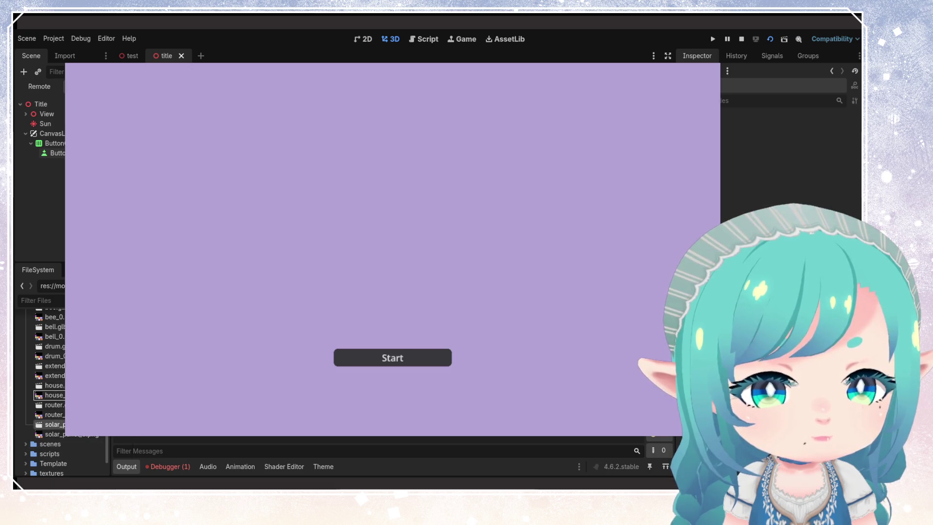
left_click_drag(53, 424, 391, 279)
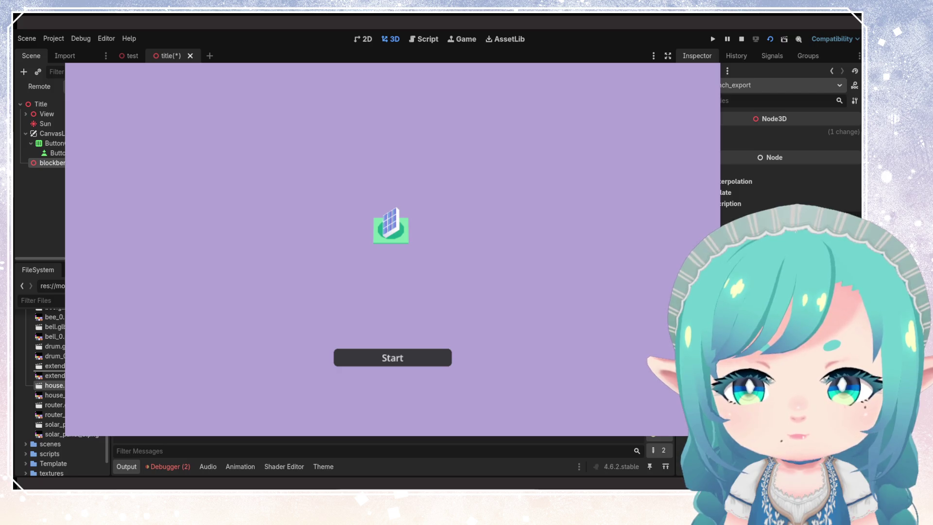
Step: Drag house.glb and bee.glb into the viewport beside the solar panel
left_click_drag(54, 385, 467, 161)
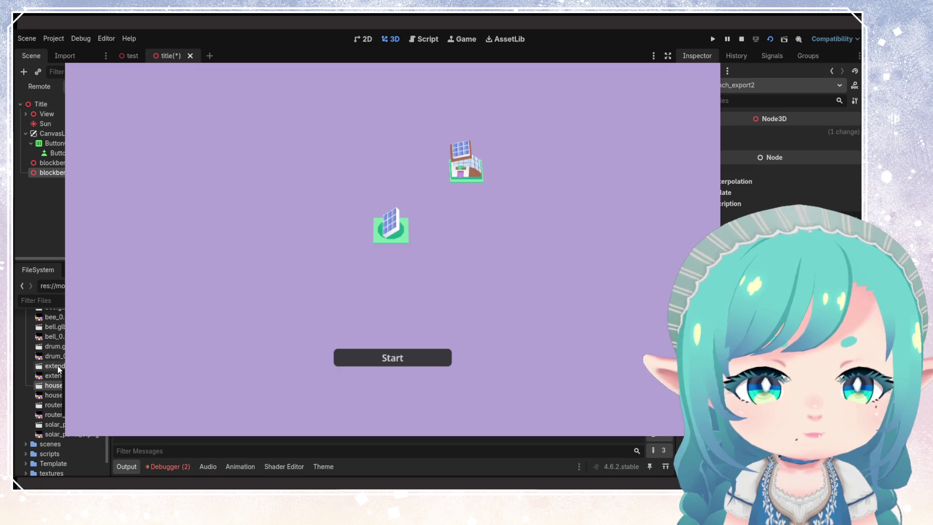
scroll(58, 364, "up", 2)
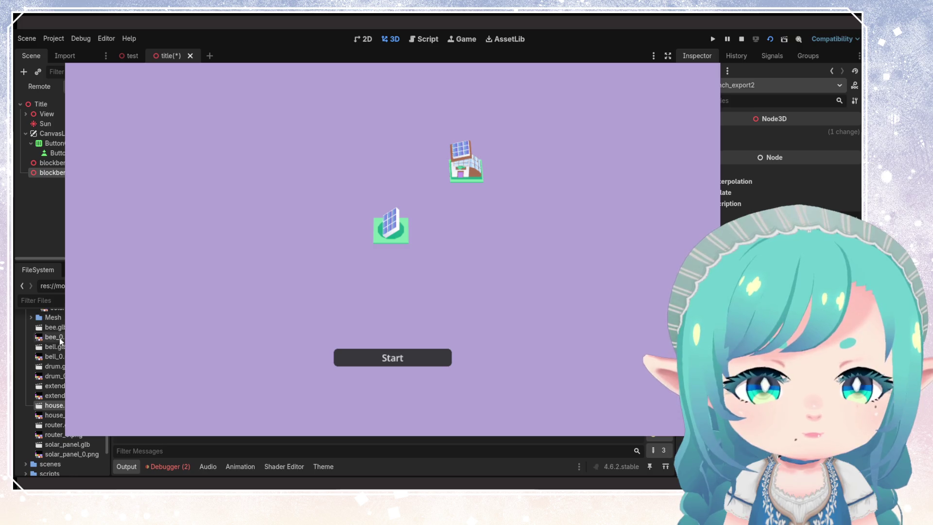
left_click_drag(55, 329, 482, 237)
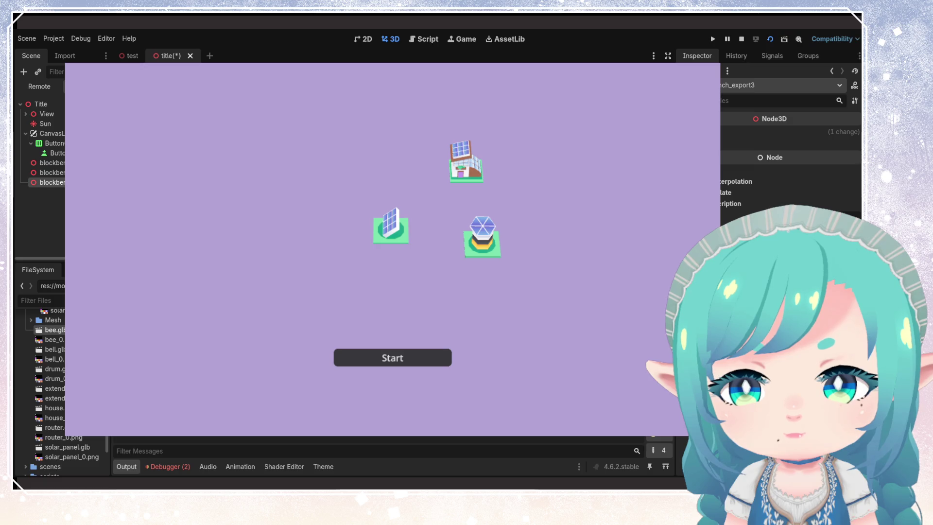
Step: Select the camera inside the View node, then stop the running test game
left_click(56, 163)
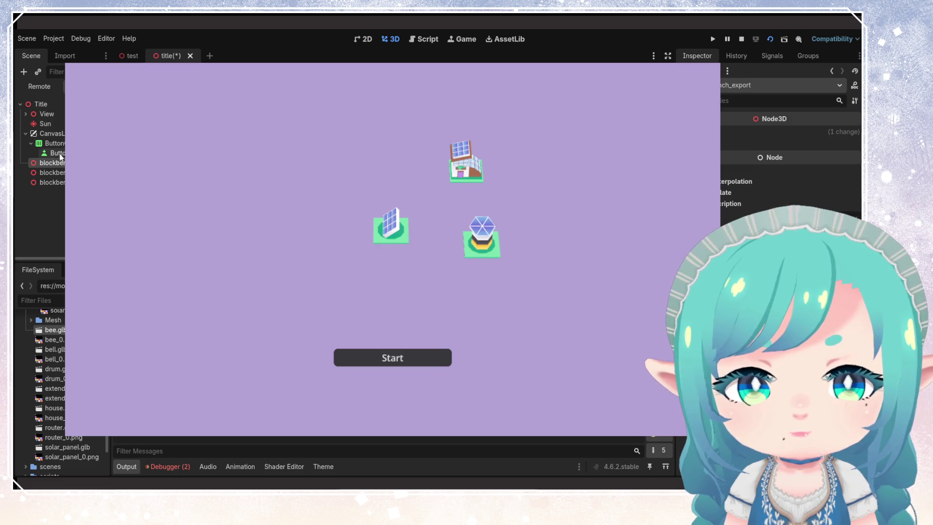
left_click(54, 124)
left_click(51, 113)
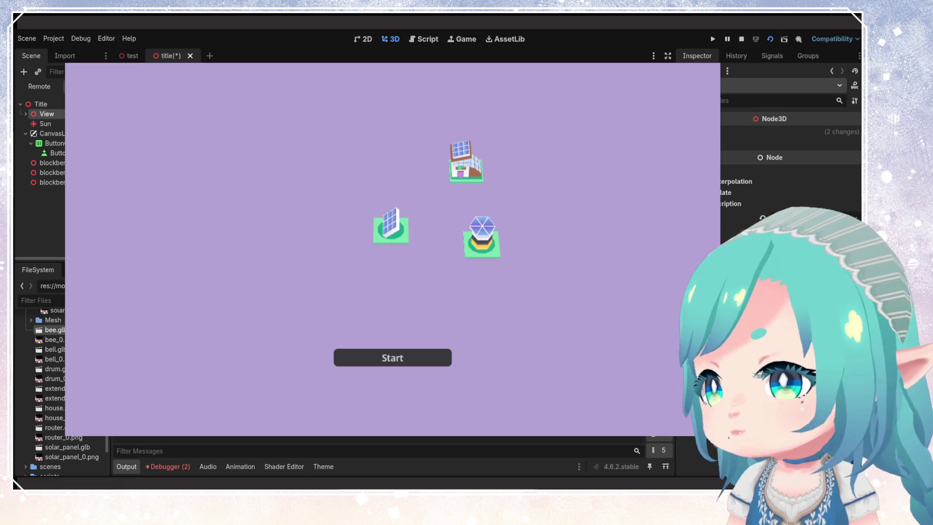
key("Right")
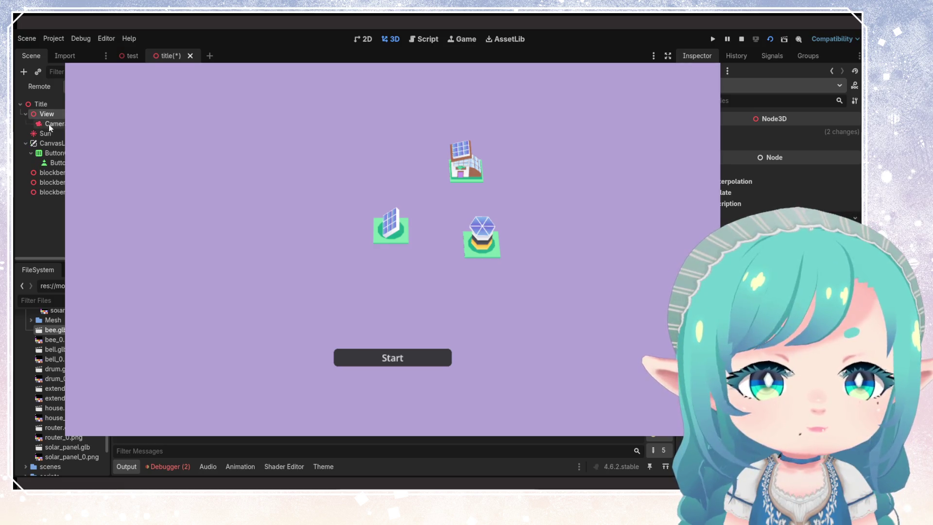
left_click(48, 125)
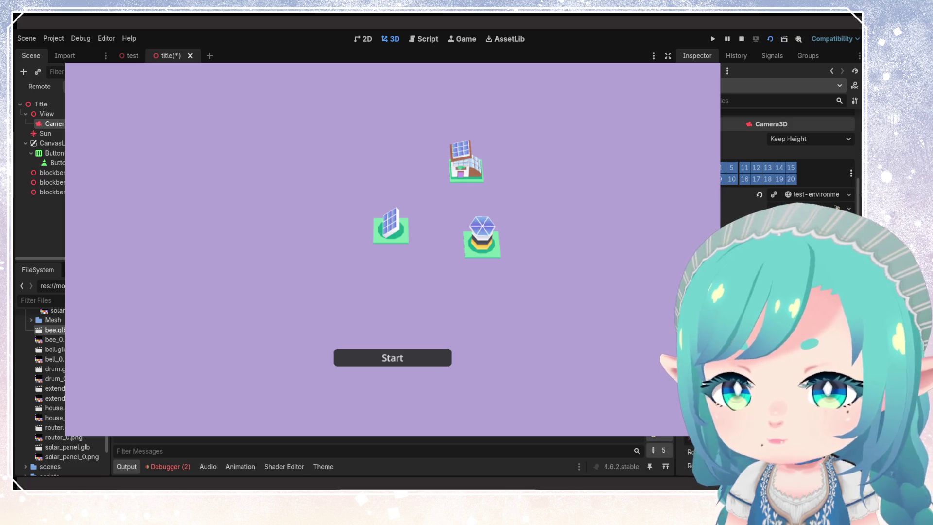
scroll(787, 155, "down", 3)
scroll(807, 160, "up", 2)
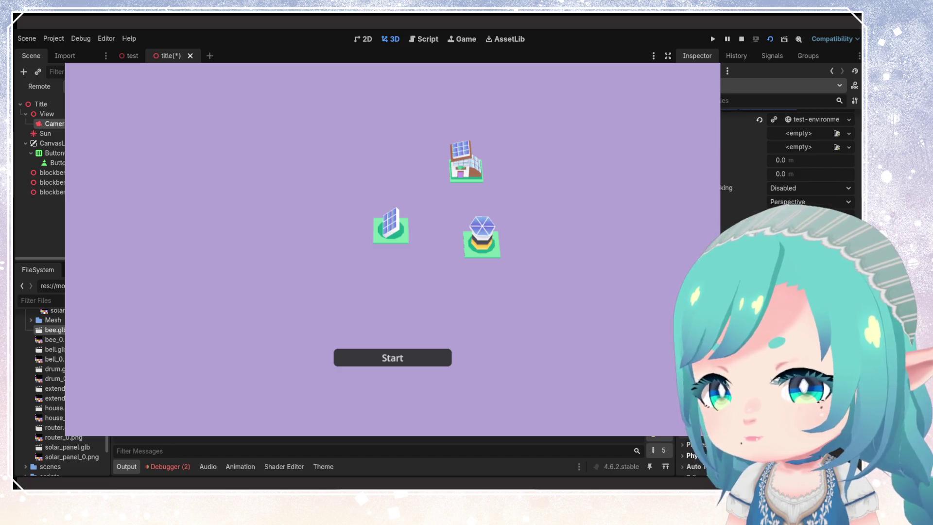
left_click(46, 114)
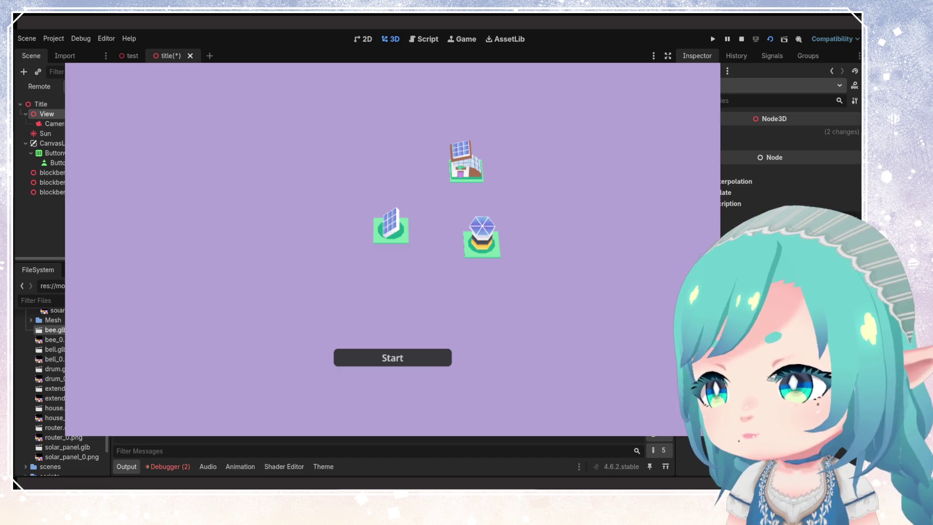
key("ctrl+F3")
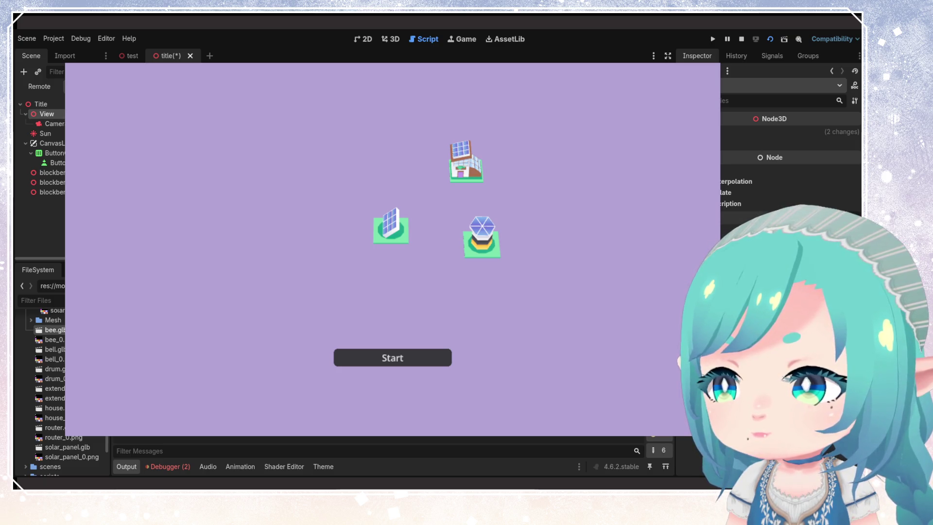
left_click(772, 39)
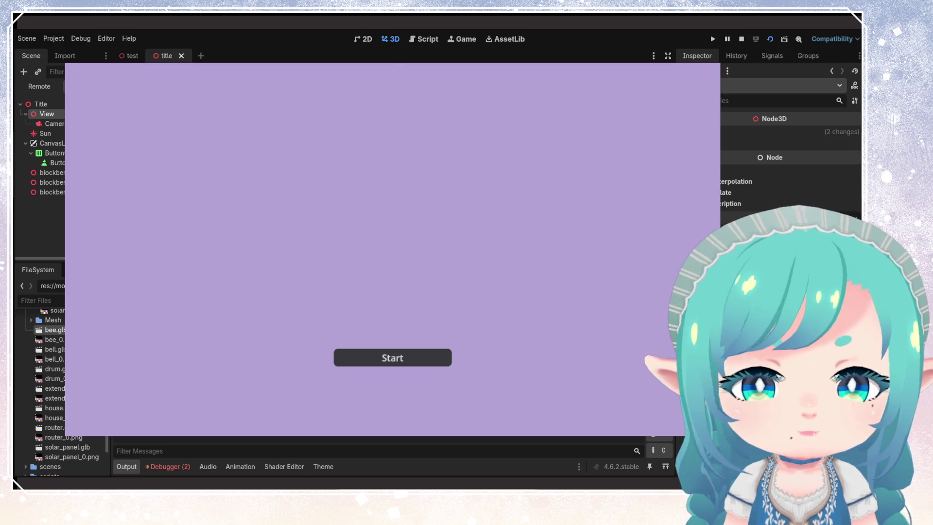
Step: Reposition and rotate the View camera to frame the three models up close at an angle
left_click(51, 123)
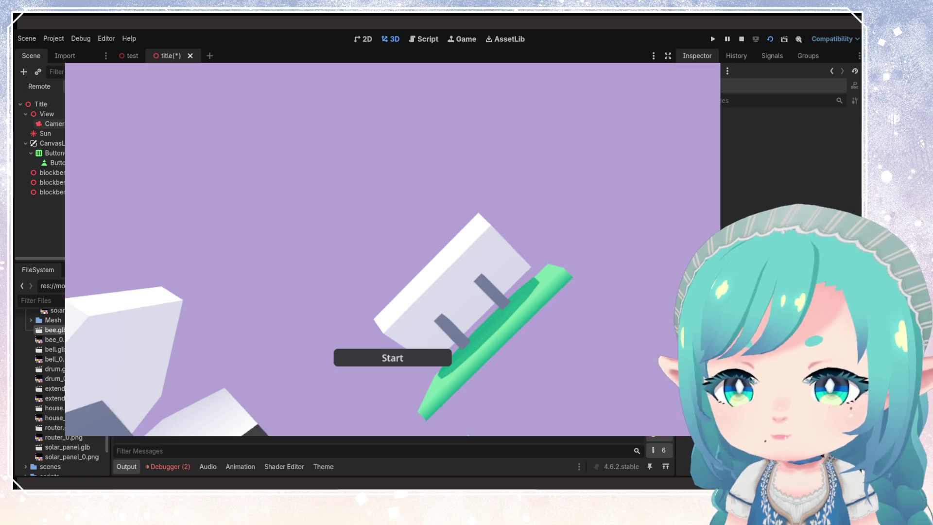
left_click(53, 124)
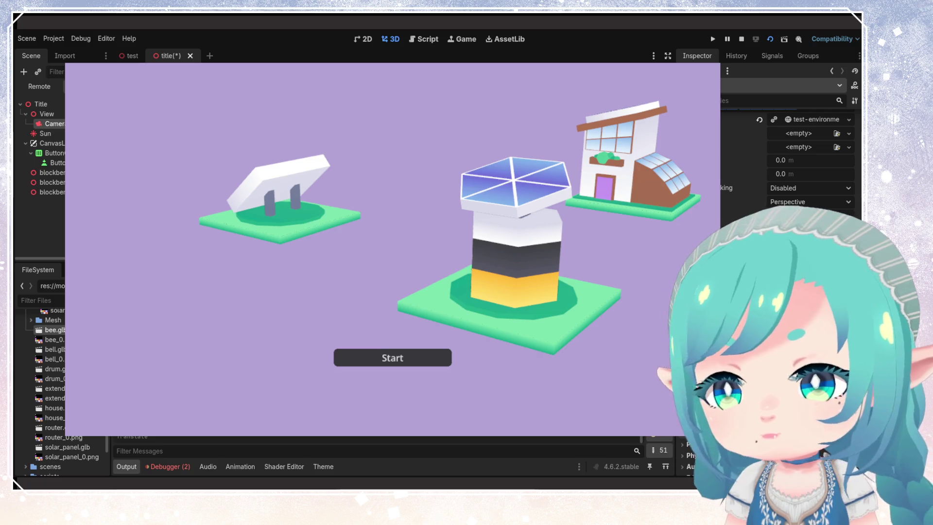
left_click(51, 192)
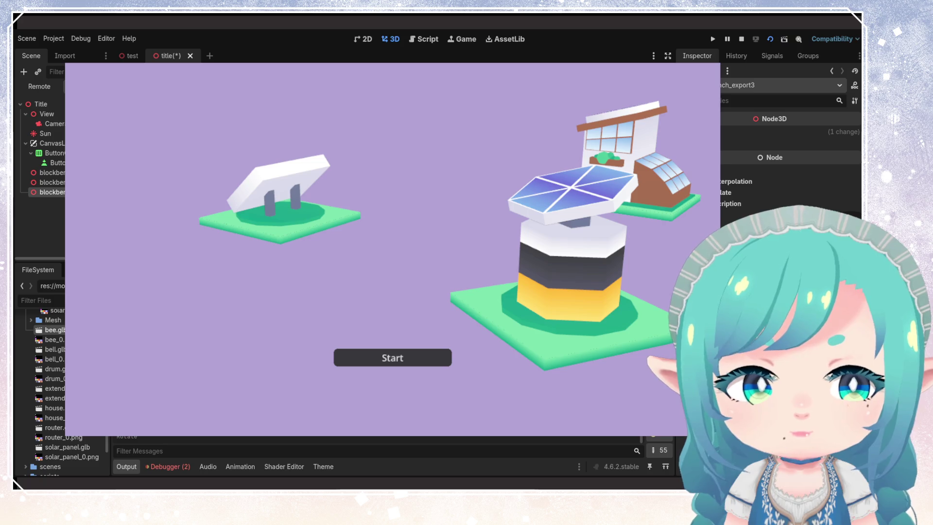
Step: Move and rotate the house, solar panel and tower models to rearrange the title scene
left_click(52, 183)
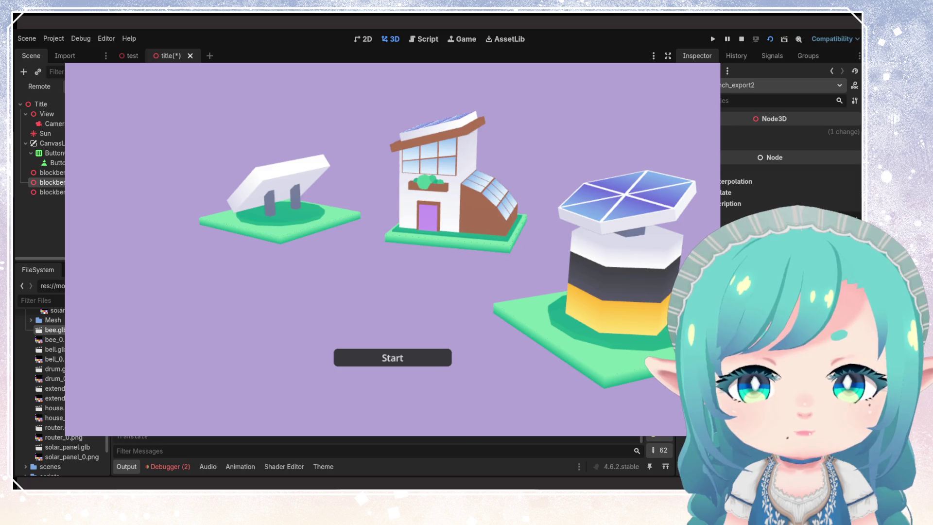
left_click(49, 173)
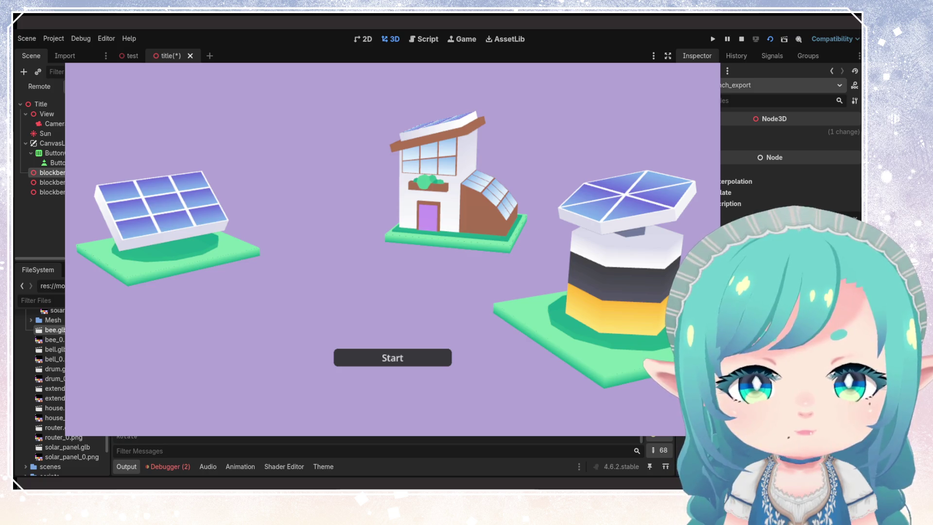
left_click(52, 182)
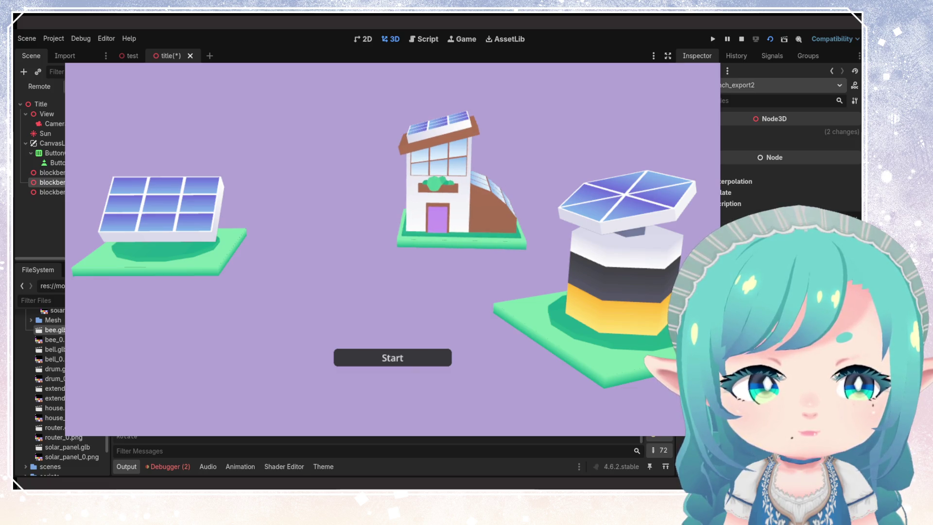
left_click(48, 172)
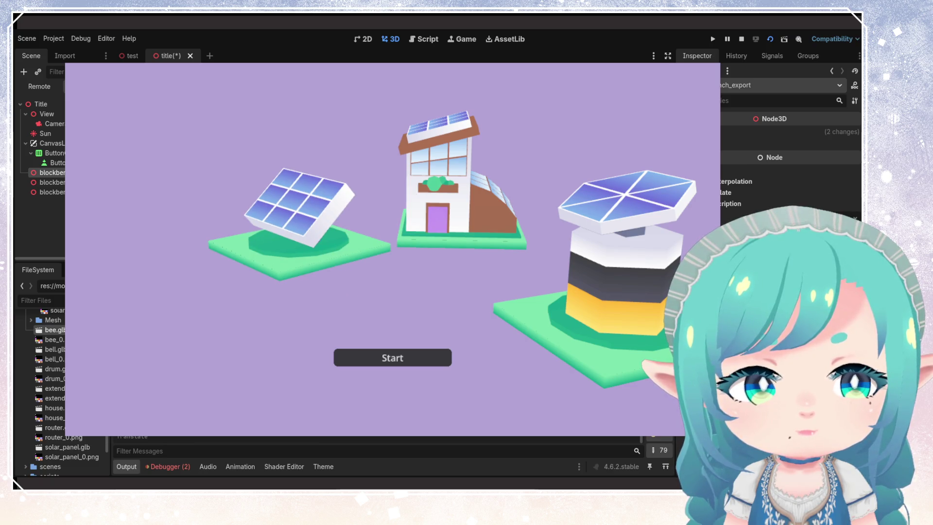
left_click(51, 191)
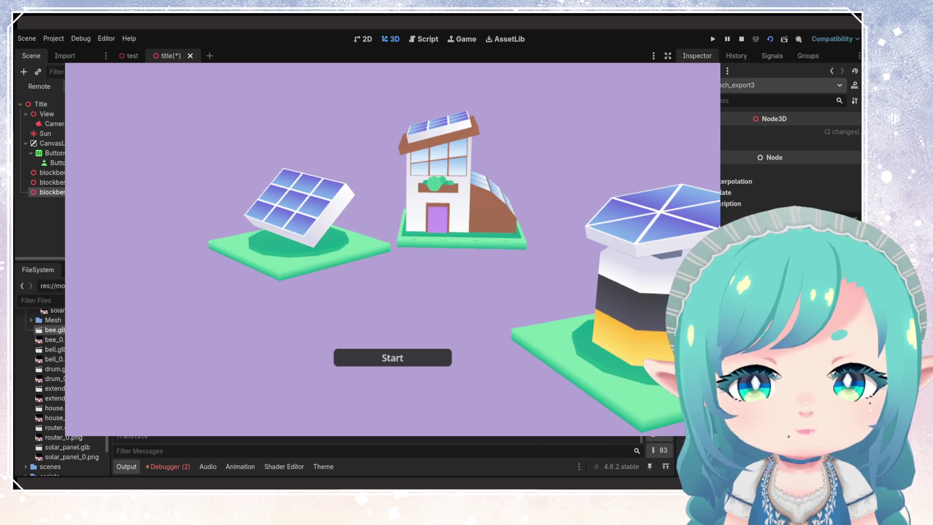
left_click(52, 182)
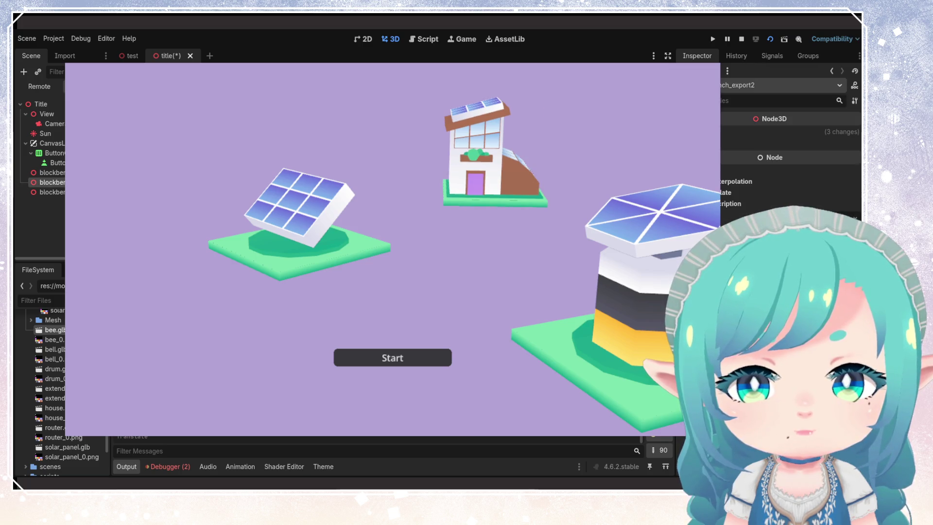
key("ctrl+v")
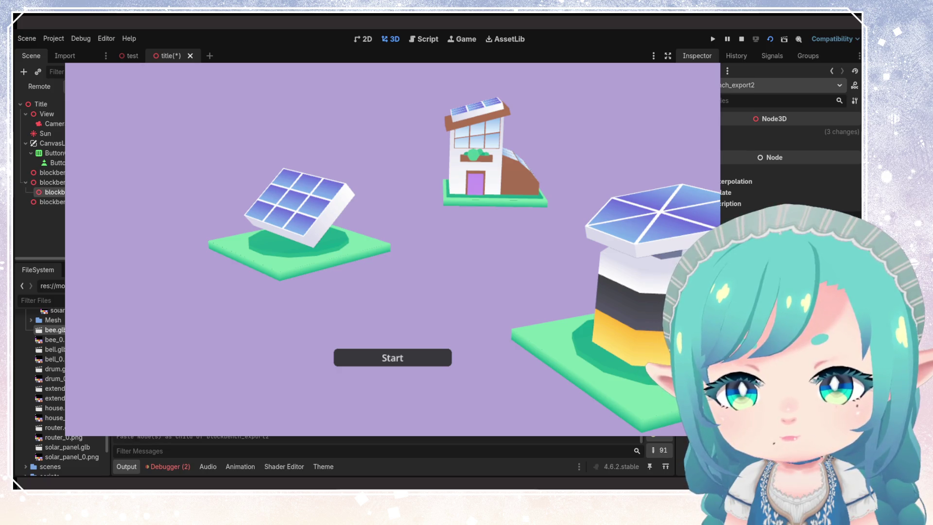
Step: Undo the last four transforms and move the pasted node to the end of the Scene list
key("ctrl+z")
key("ctrl+z")
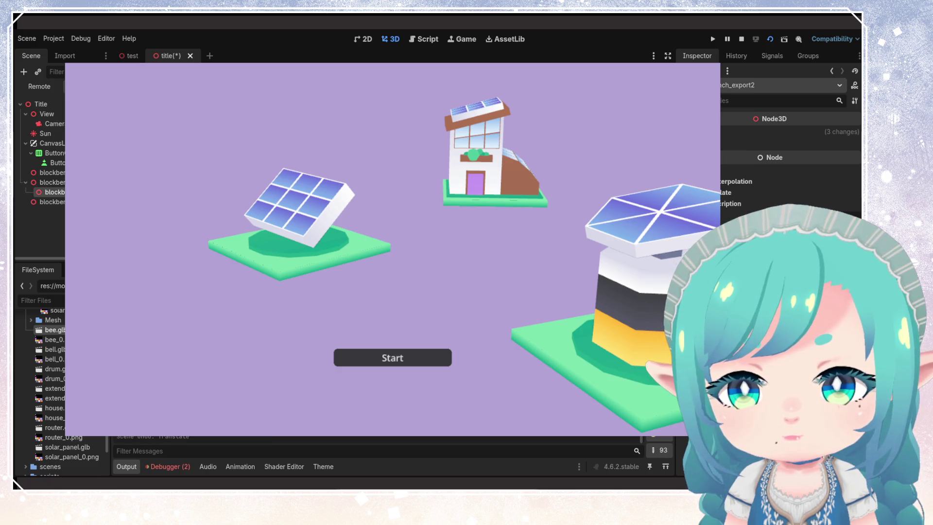
key("ctrl+z")
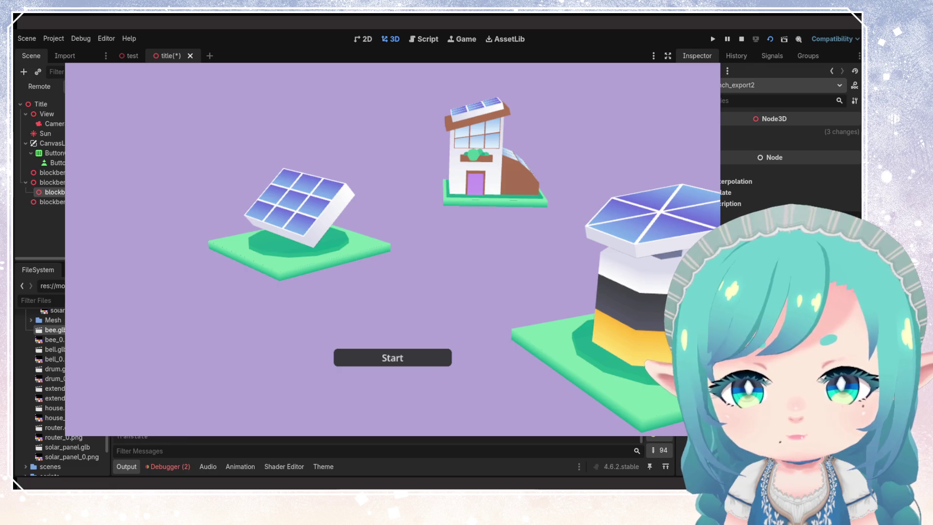
key("ctrl+z")
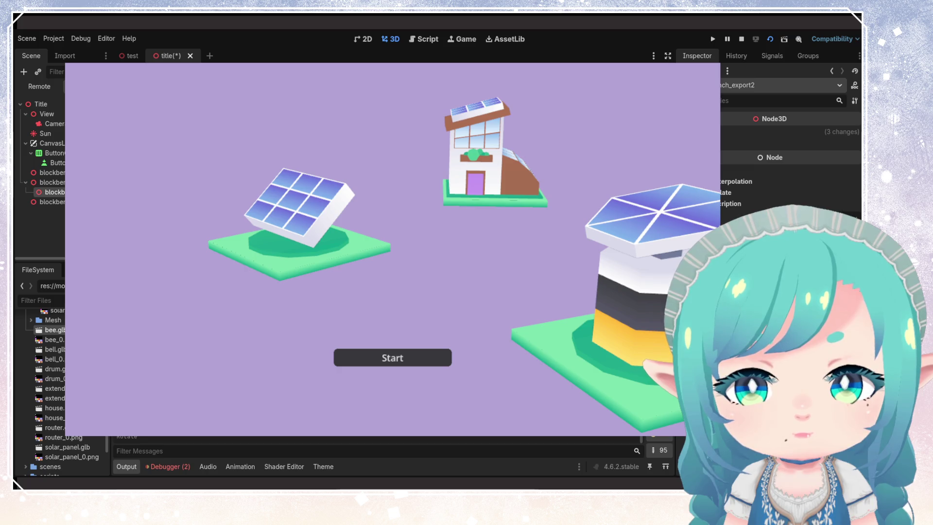
key("ctrl+z")
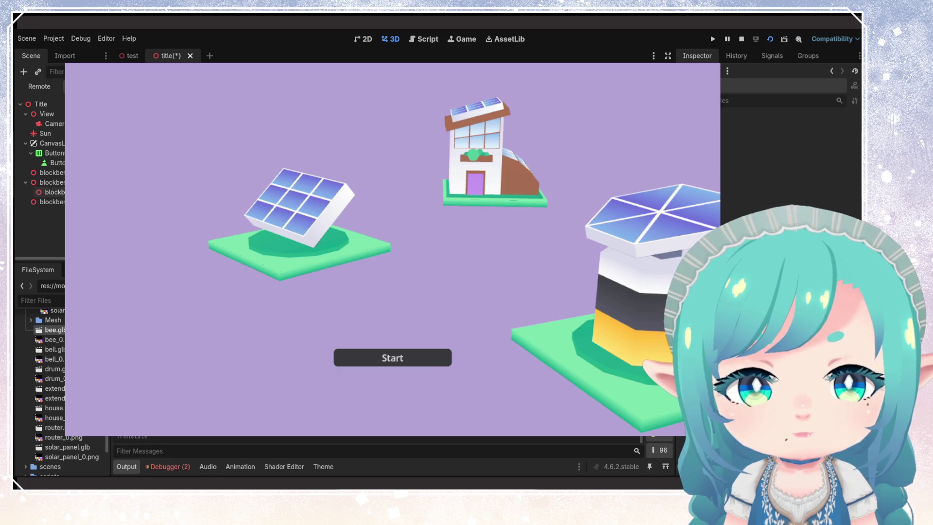
left_click_drag(54, 192, 54, 206)
double_click(52, 201)
key("Escape")
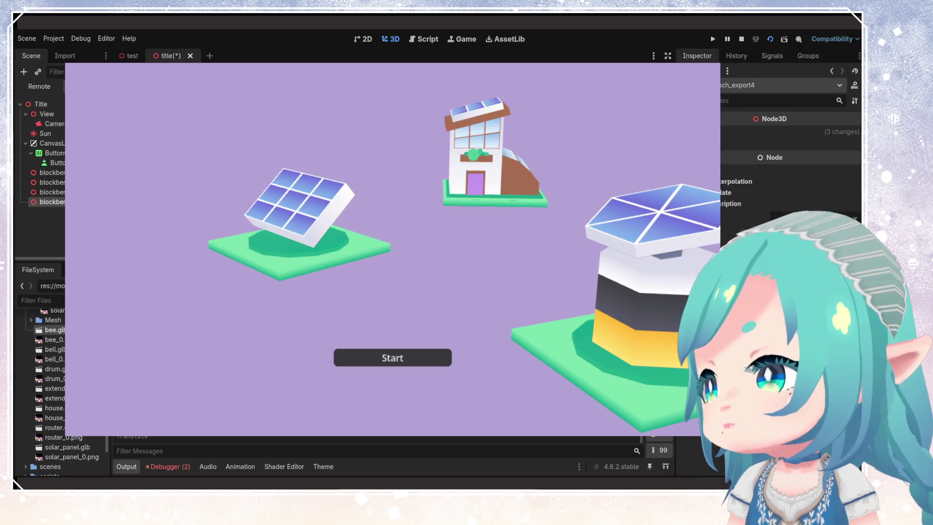
Step: Delete the fourth imported Blockbench model from the scene
left_click(49, 172)
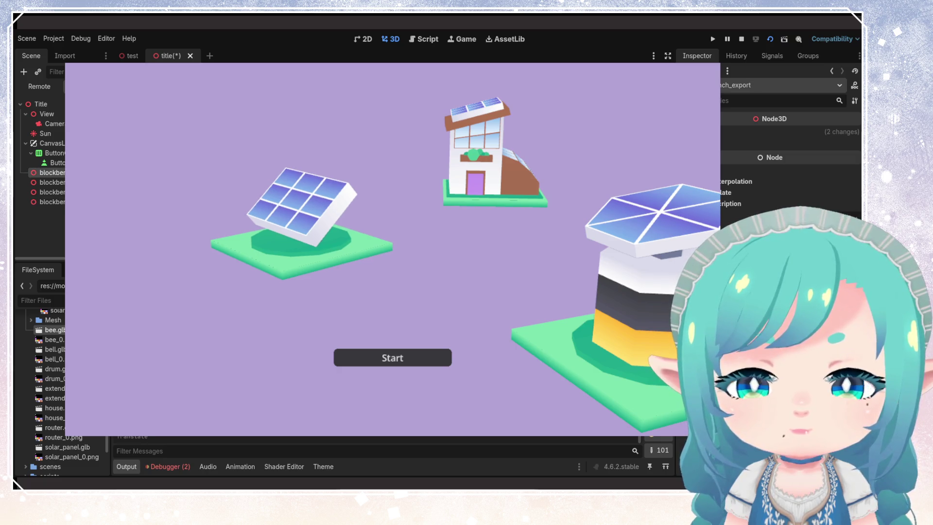
left_click(49, 202)
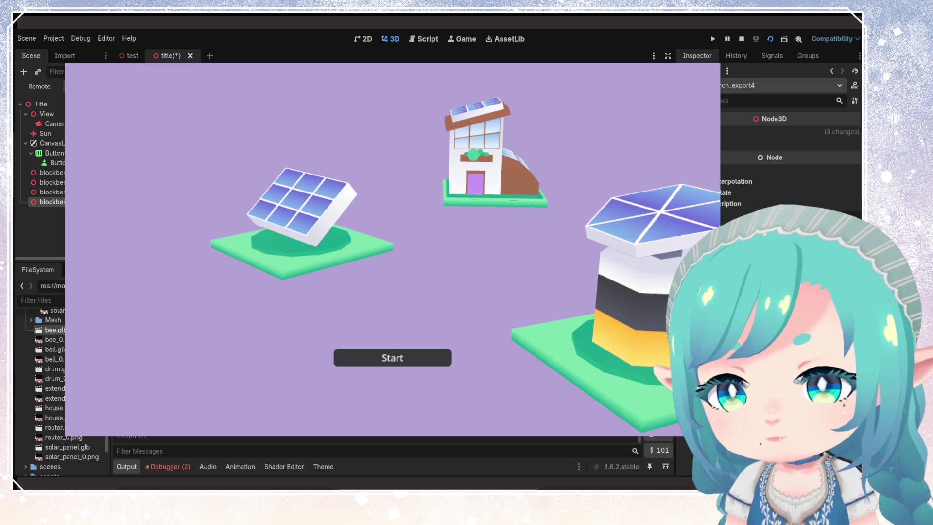
key("Delete")
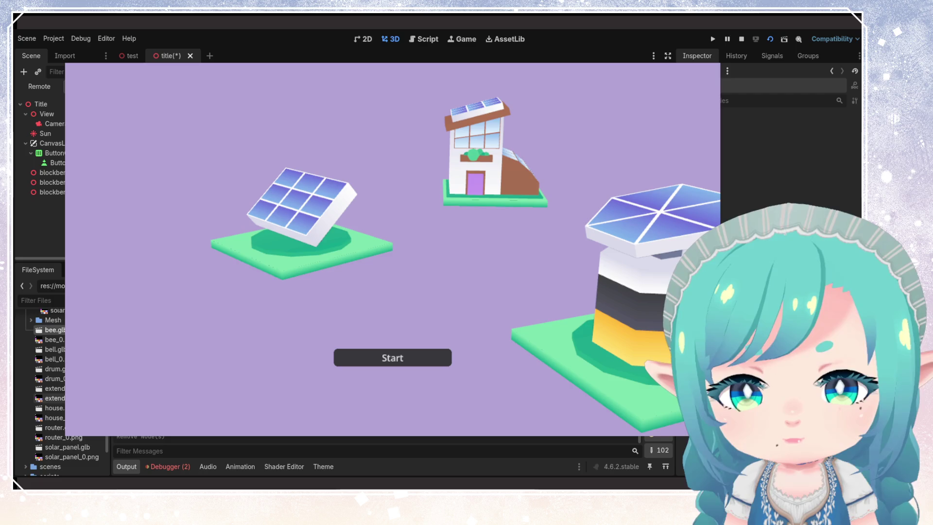
left_click(44, 409)
Step: Add a second house.glb and move and turn it into place behind the tower
left_click_drag(49, 408, 195, 340)
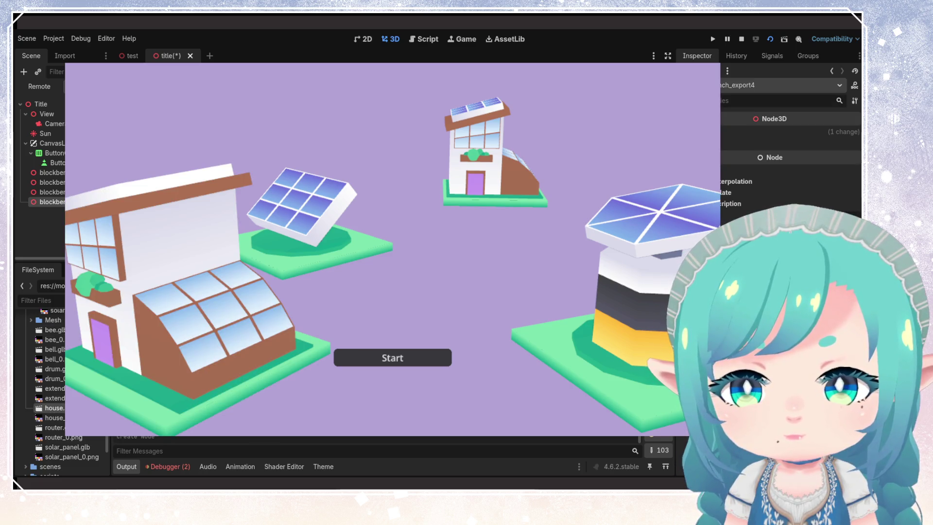
mouse_move(184, 291)
left_mouse_down()
mouse_move(613, 175)
mouse_move(580, 159)
mouse_move(584, 174)
left_mouse_up()
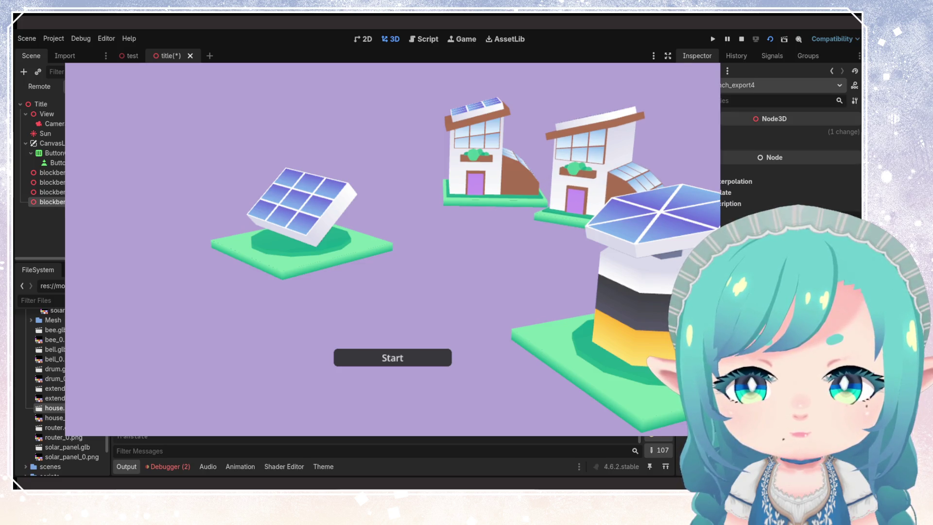
mouse_move(583, 160)
left_mouse_down()
mouse_move(575, 158)
mouse_move(651, 161)
left_mouse_up()
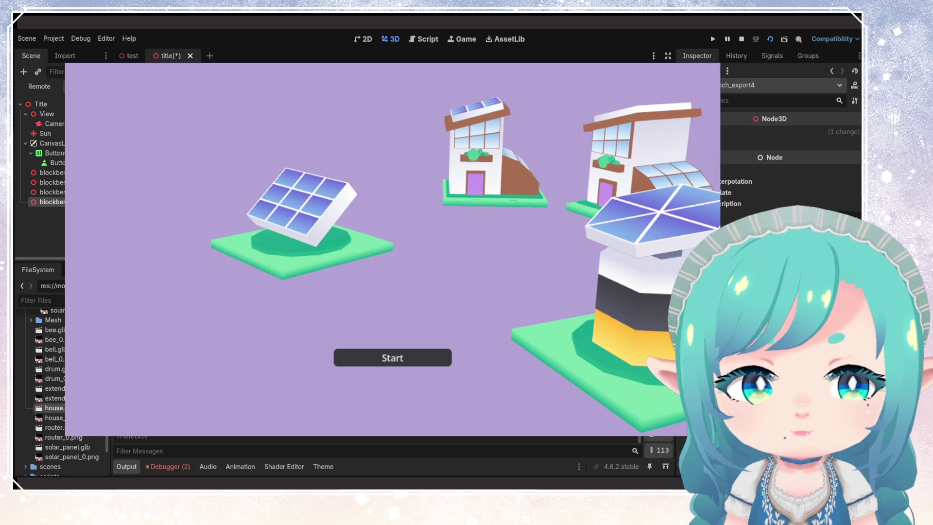
left_click(51, 173)
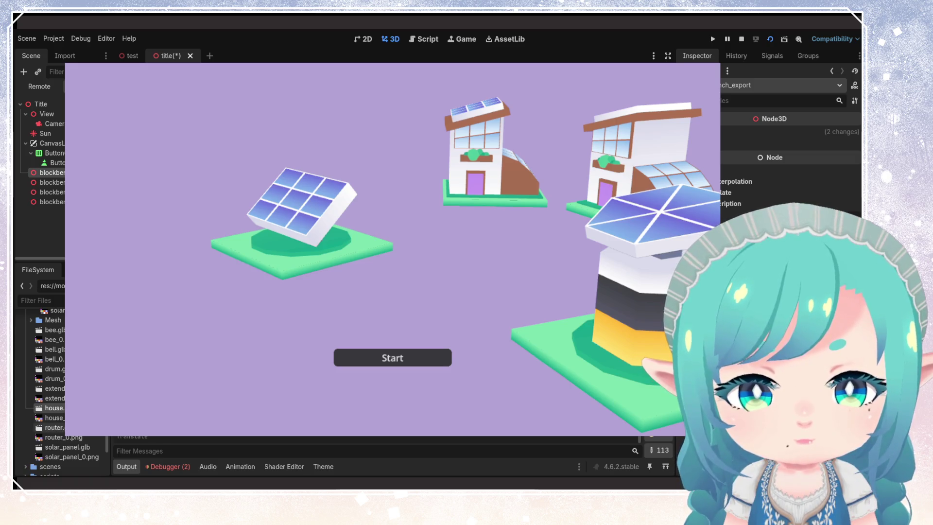
left_click(54, 428)
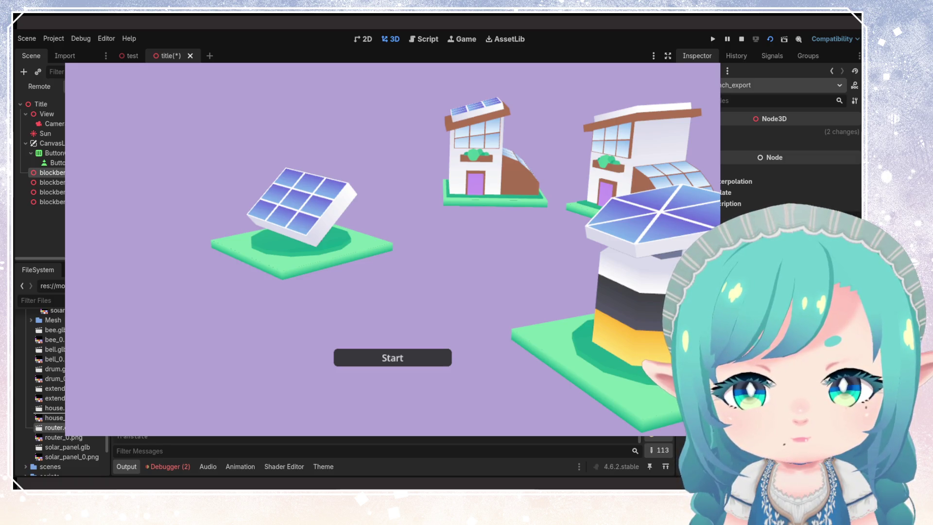
Step: Add the tree model and set its Y rotation and Y position to 0
left_click_drag(54, 428, 712, 172)
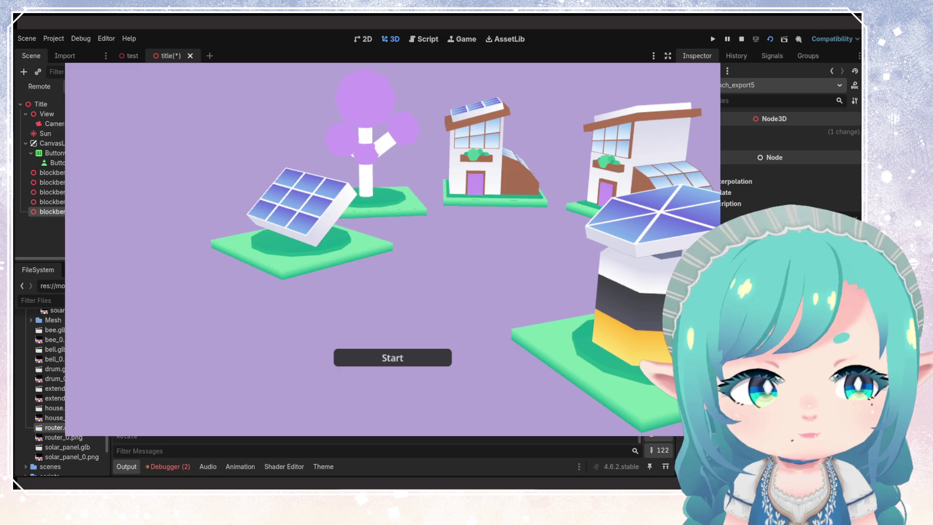
left_click(48, 211)
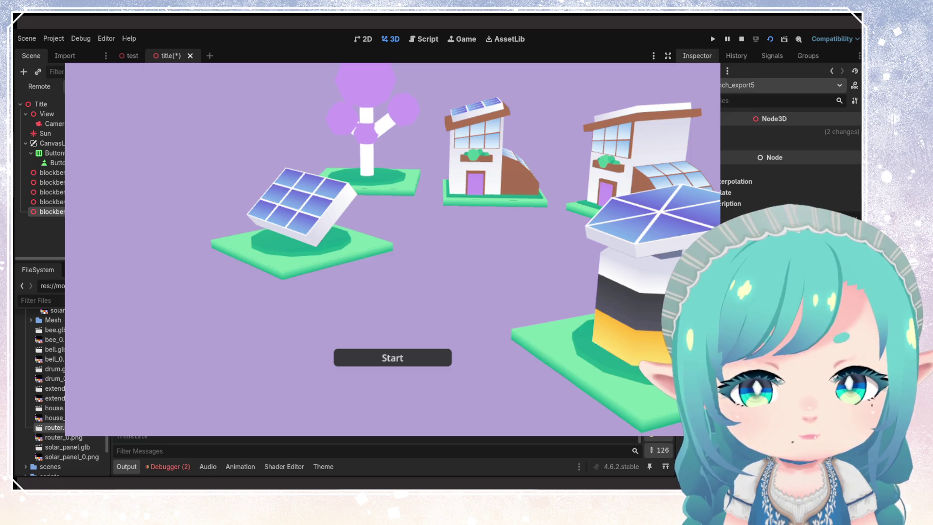
left_click(788, 132)
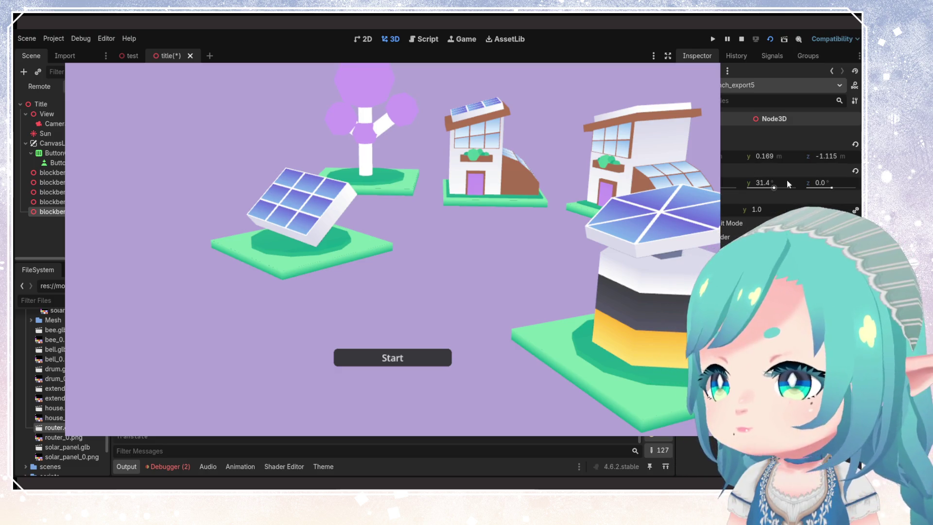
left_click(767, 184)
type("0")
key("Return")
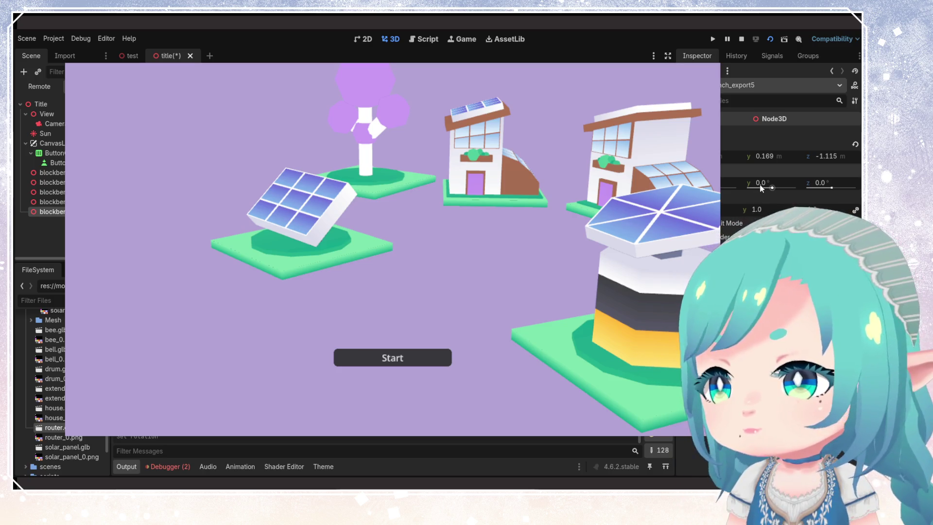
left_click(761, 156)
type("0")
key("Return")
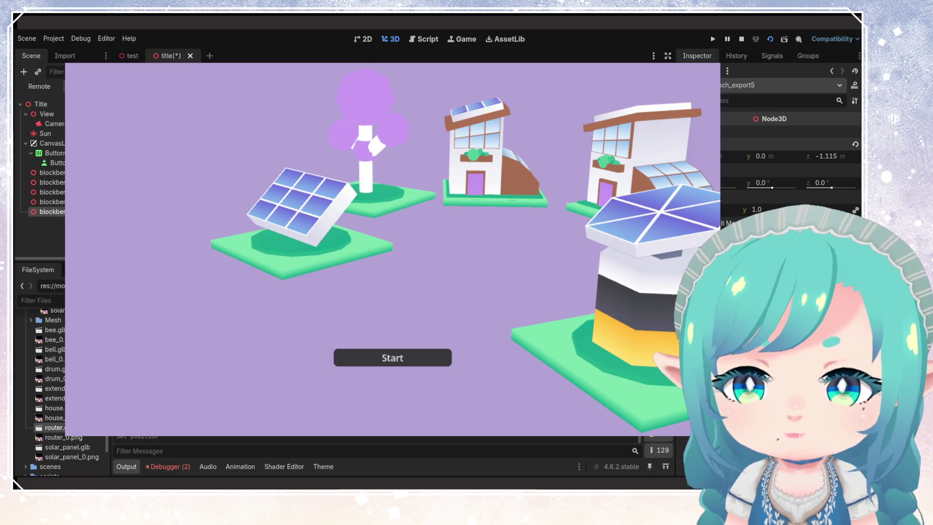
Step: Rotate the tree to about 48 degrees behind the left solar panel
left_click_drag(366, 145, 394, 146)
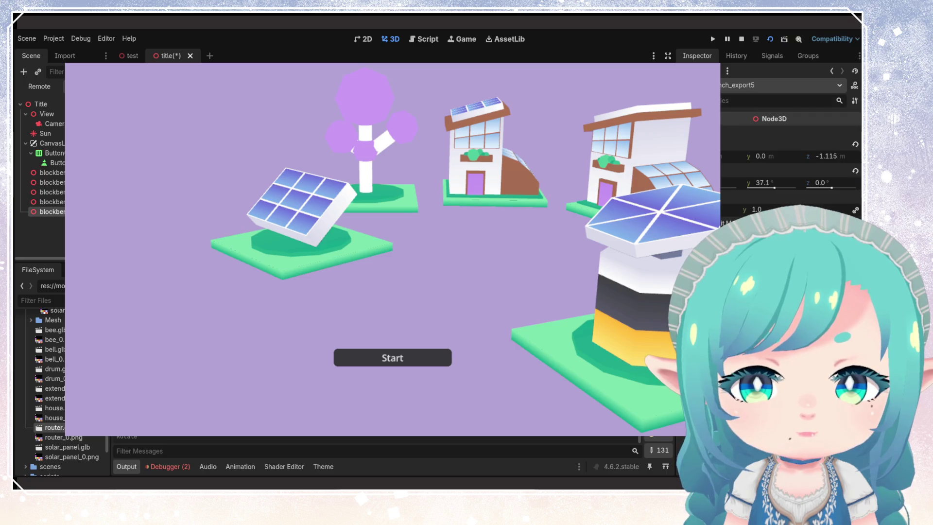
left_click_drag(761, 183, 766, 183)
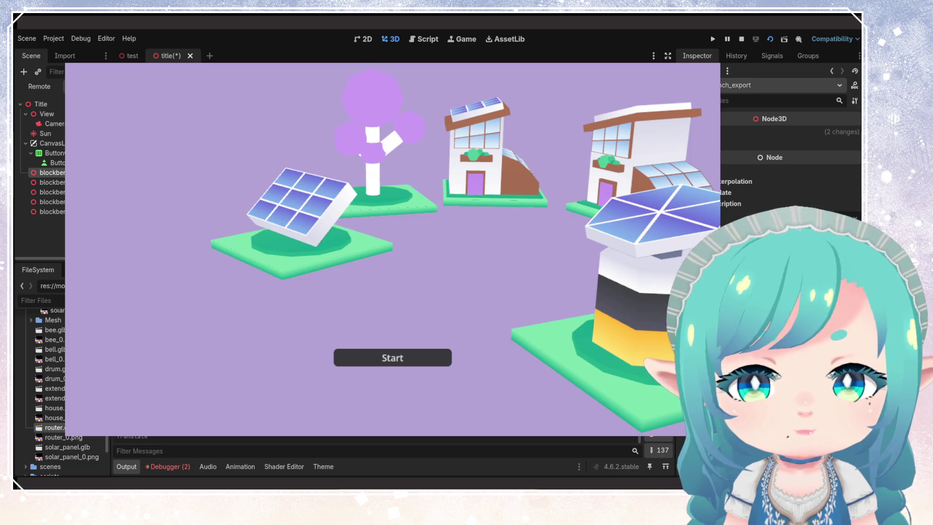
left_click(49, 211)
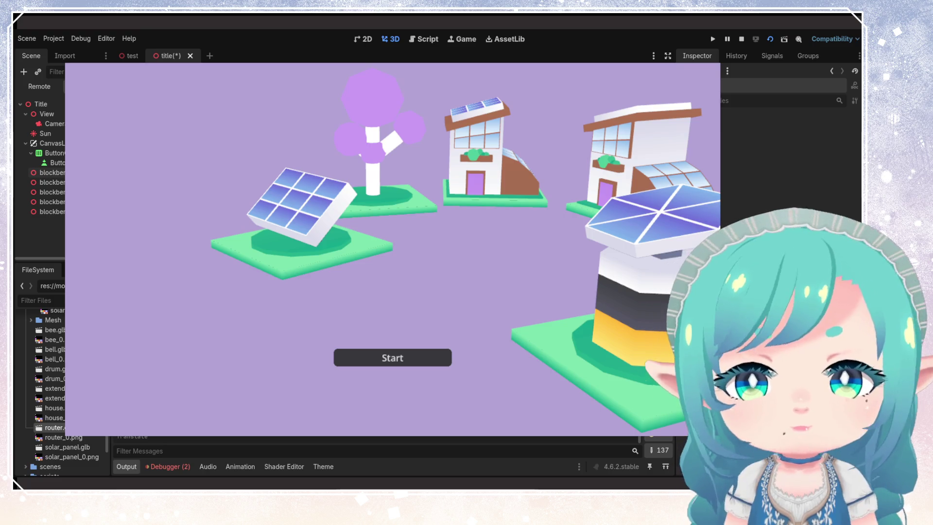
Step: Delete the child model accidentally pasted under the tree
key("ctrl+v")
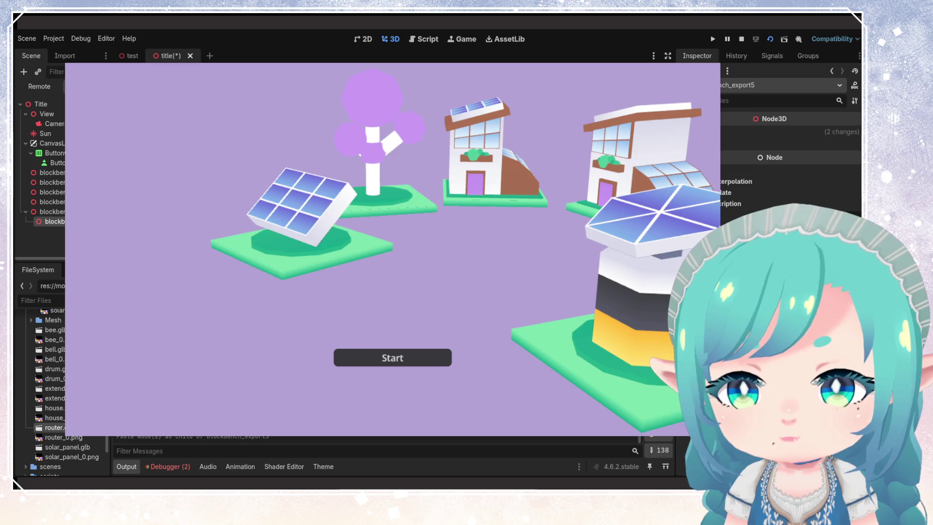
key("ctrl+z")
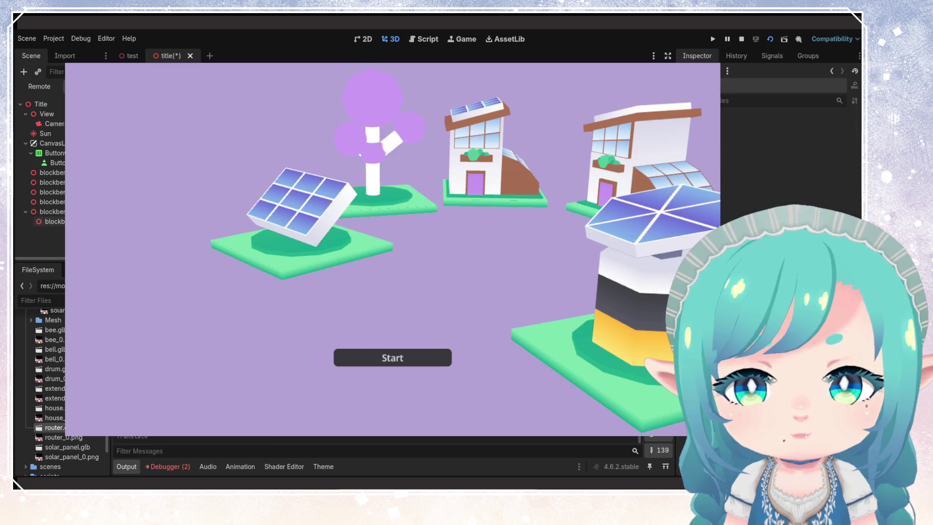
left_click(54, 221)
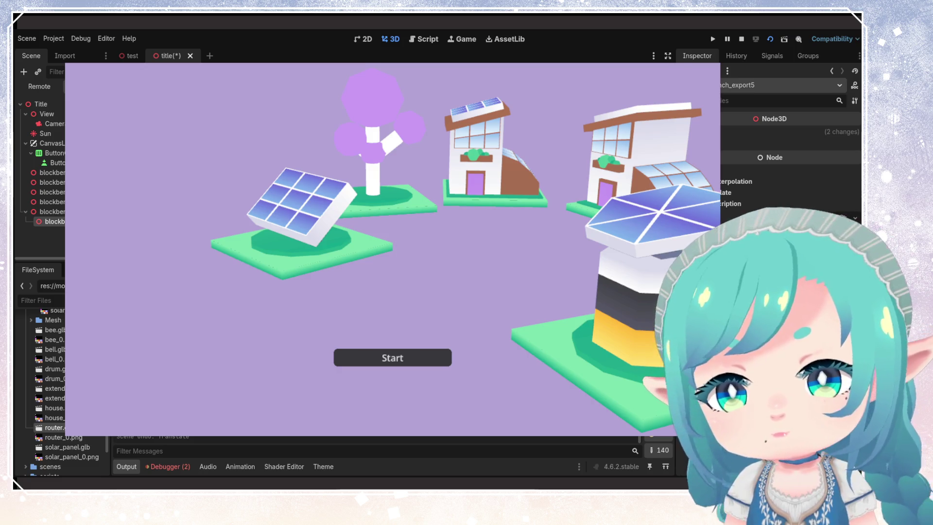
key("Delete")
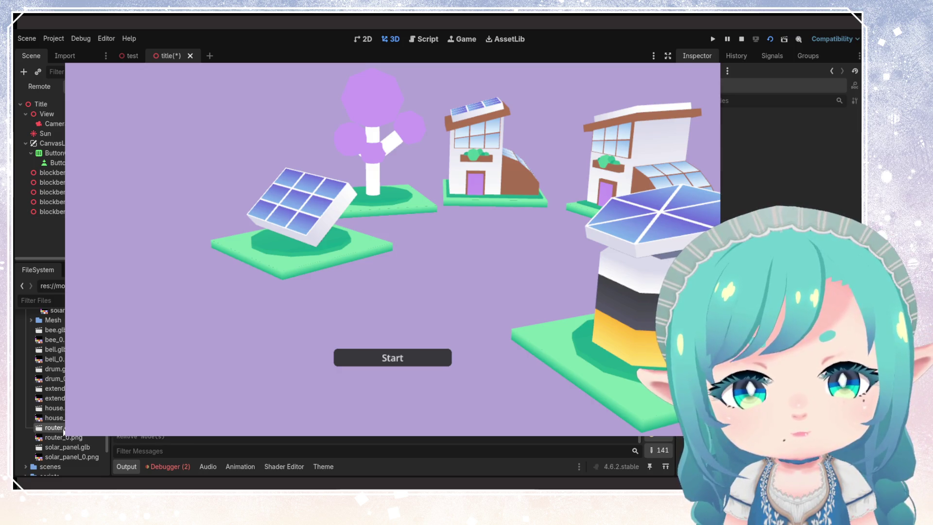
Step: Add another tree, move and rotate it between the houses, and save the title scene
left_click_drag(64, 431, 88, 411)
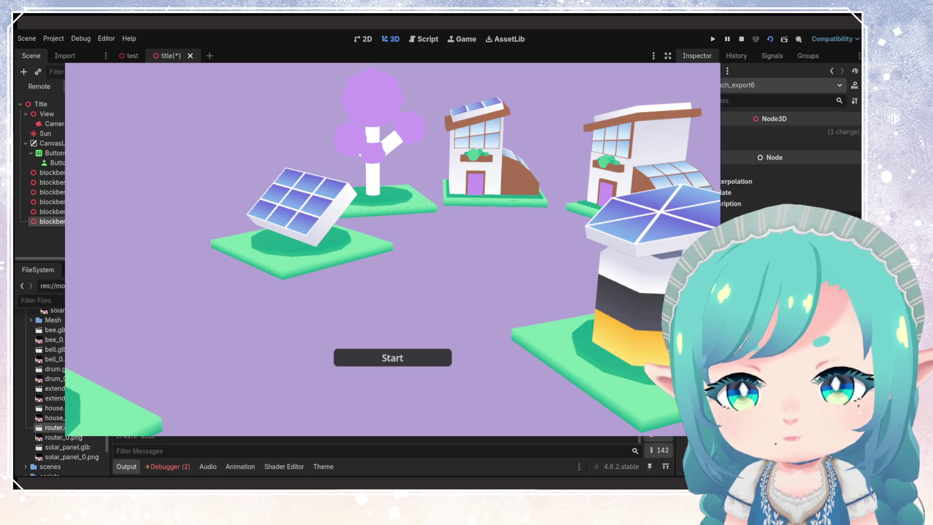
left_click_drag(112, 403, 564, 182)
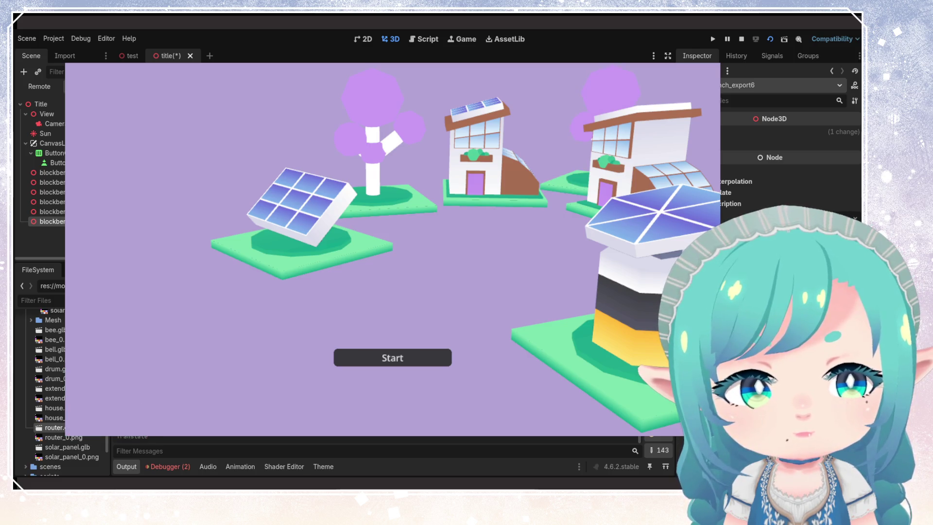
key("r")
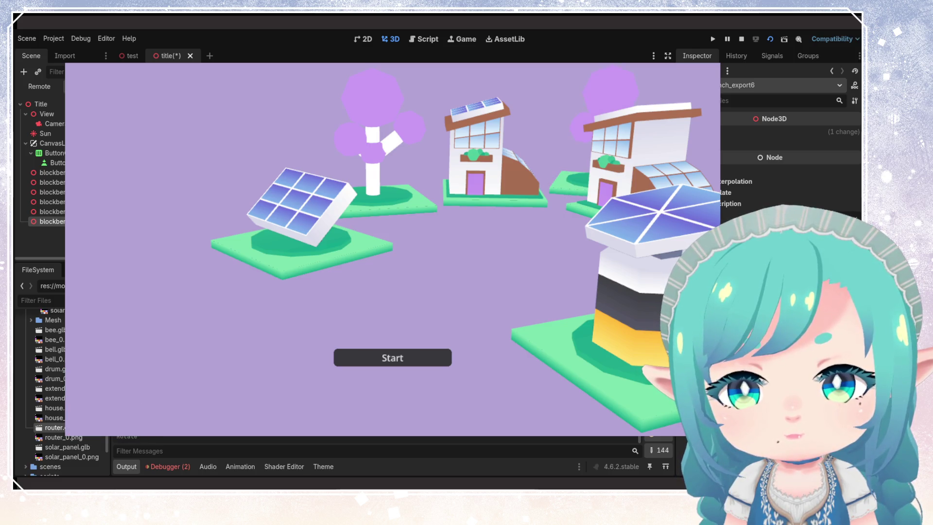
key("g")
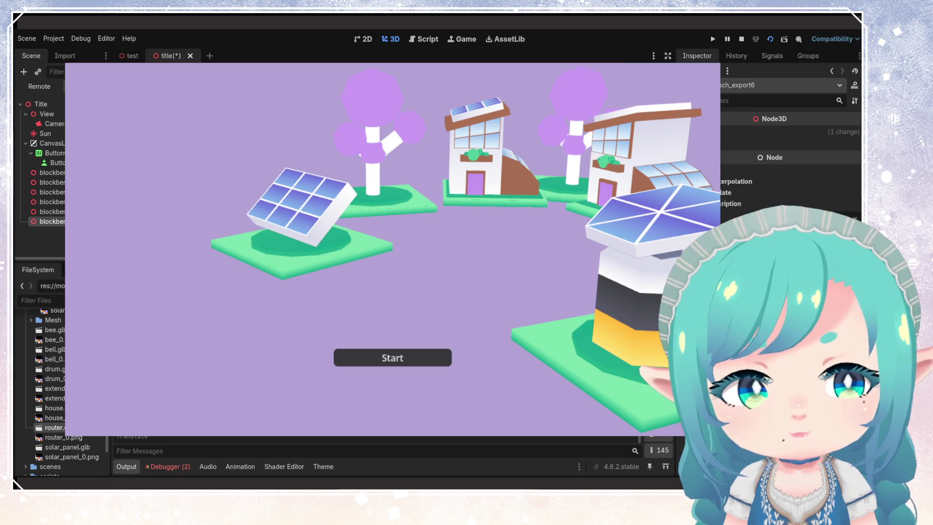
key("Escape")
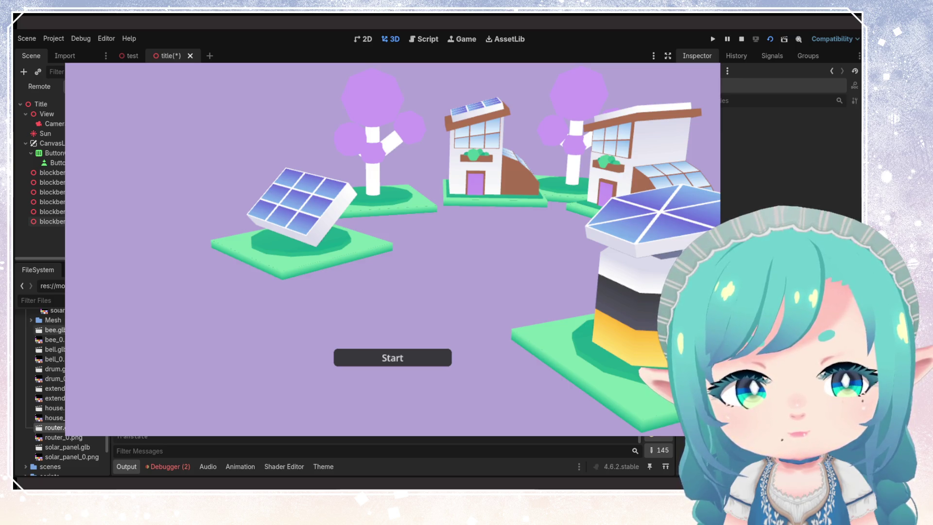
left_click(52, 172)
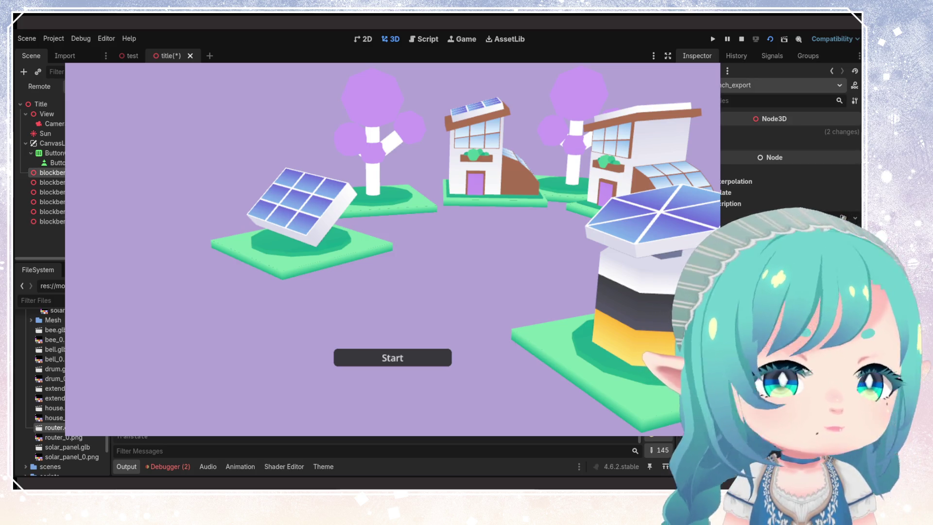
key("Escape")
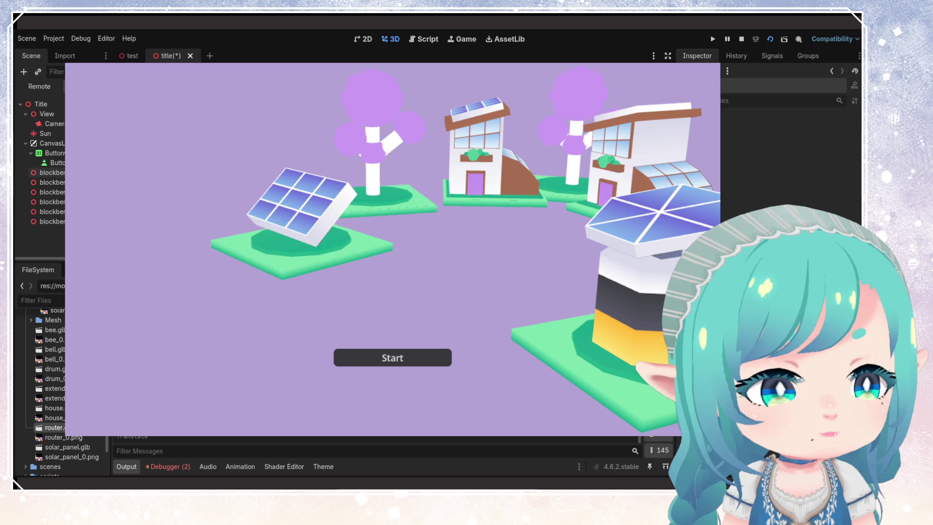
key("ctrl+s")
left_click(54, 163)
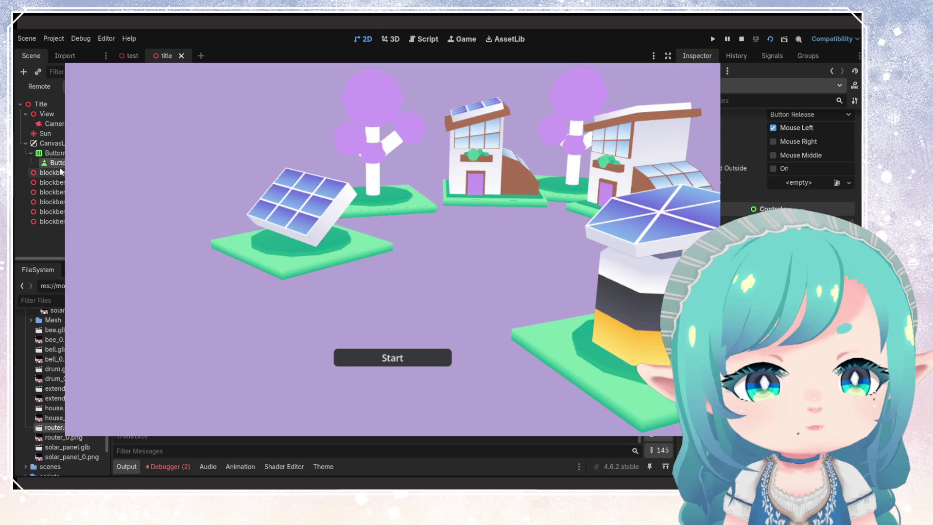
Step: Move the Start button's container to the lower left of the title screen and save the scene
left_click(51, 153)
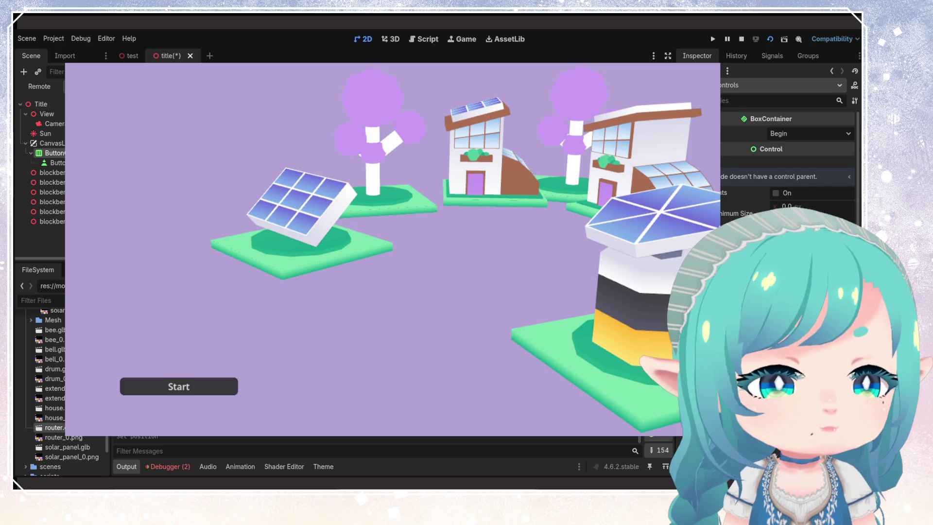
left_click(52, 162)
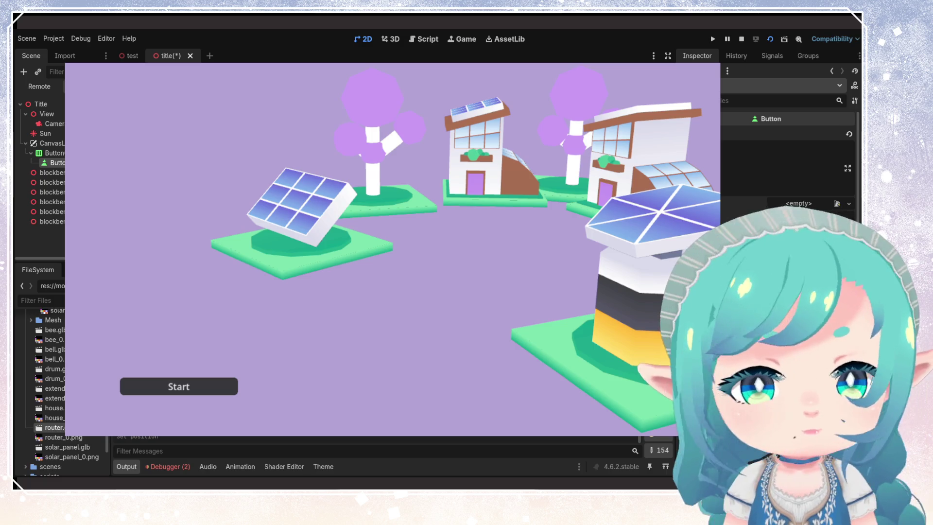
scroll(787, 156, "down", 1)
key("ctrl+s")
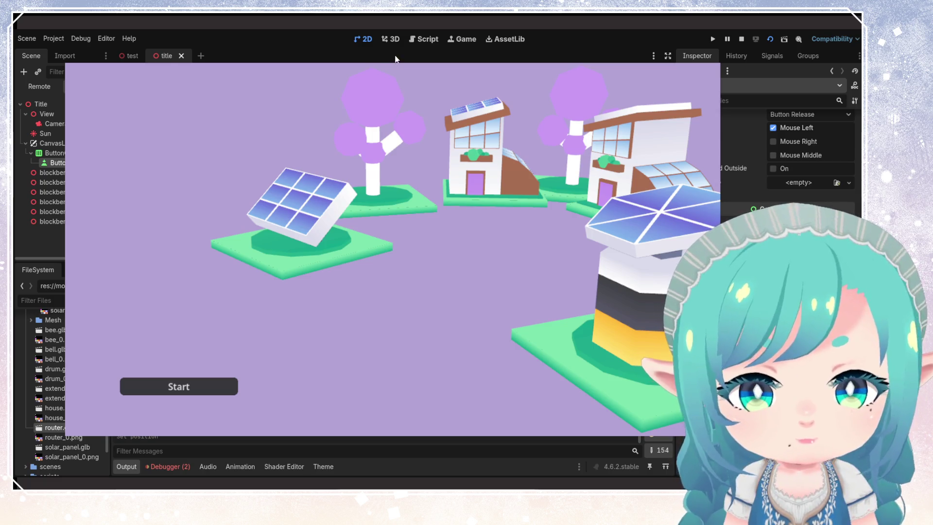
key("ctrl+F2")
left_click(51, 173)
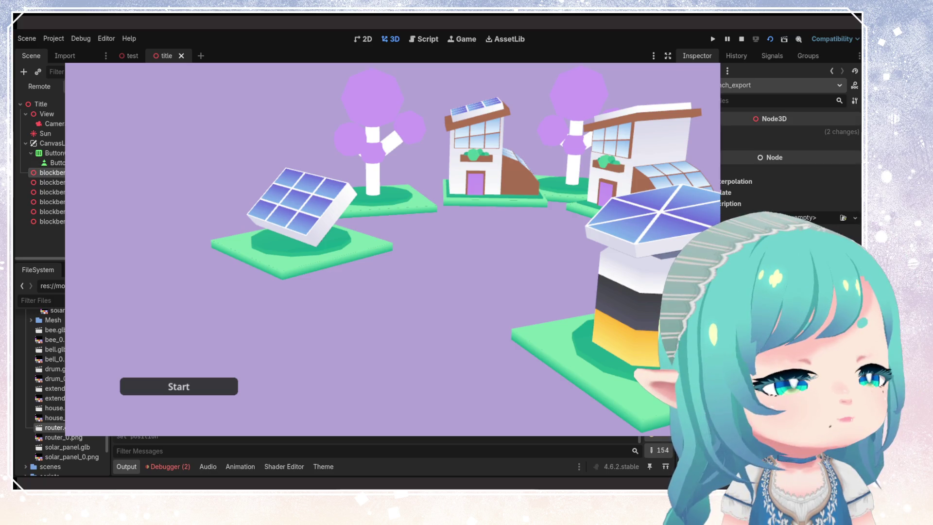
Step: Raise the front-right solar tower and push it back, and turn the left solar panel toward the viewer
mouse_move(302, 209)
left_mouse_down()
mouse_move(328, 238)
mouse_move(382, 225)
mouse_move(266, 181)
mouse_move(282, 201)
mouse_move(300, 194)
left_mouse_up()
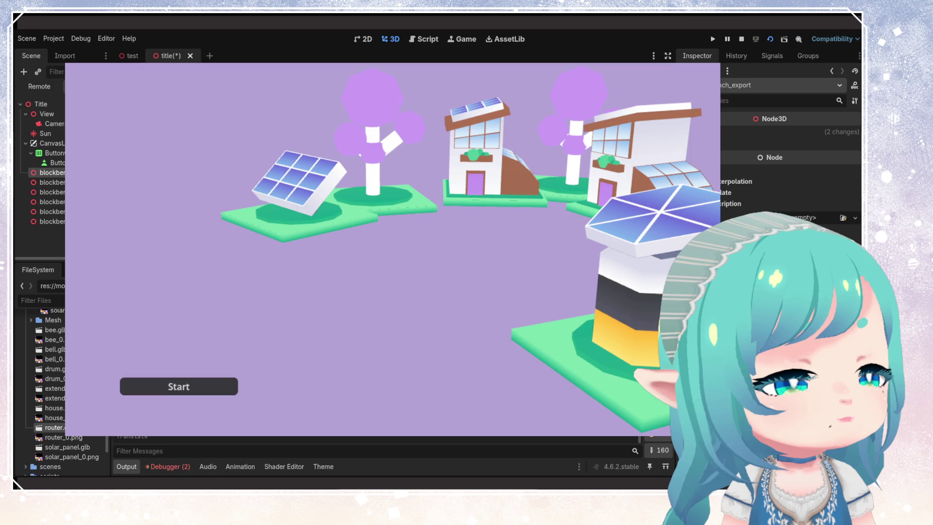
left_click(52, 192)
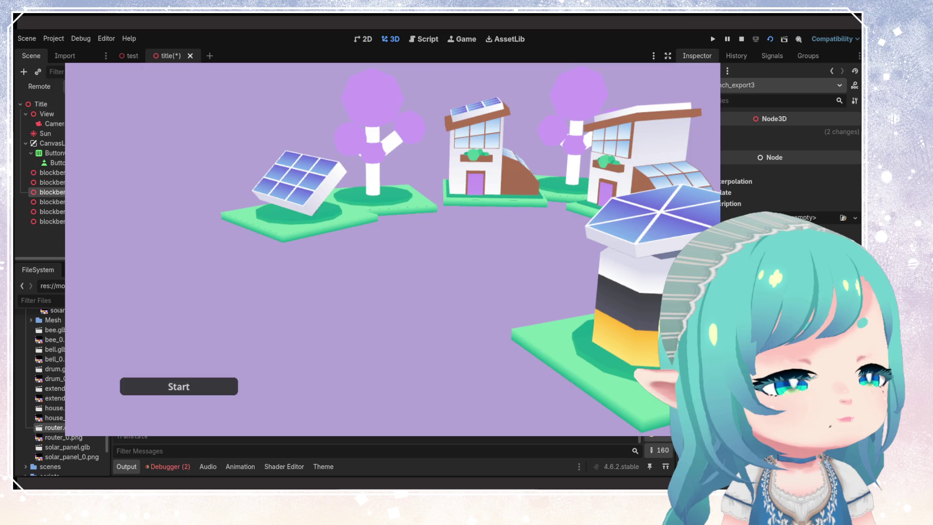
mouse_move(632, 292)
left_mouse_down()
mouse_move(622, 272)
mouse_move(615, 301)
left_mouse_up()
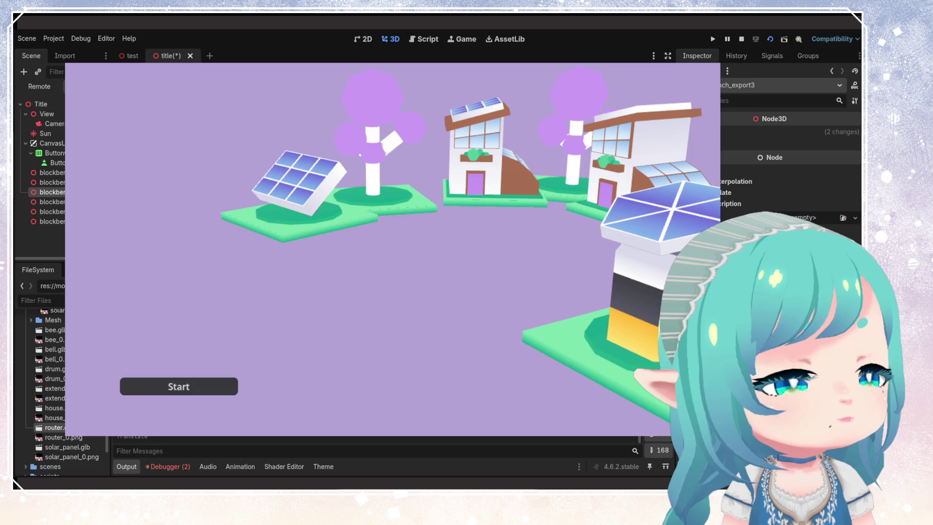
left_click(49, 173)
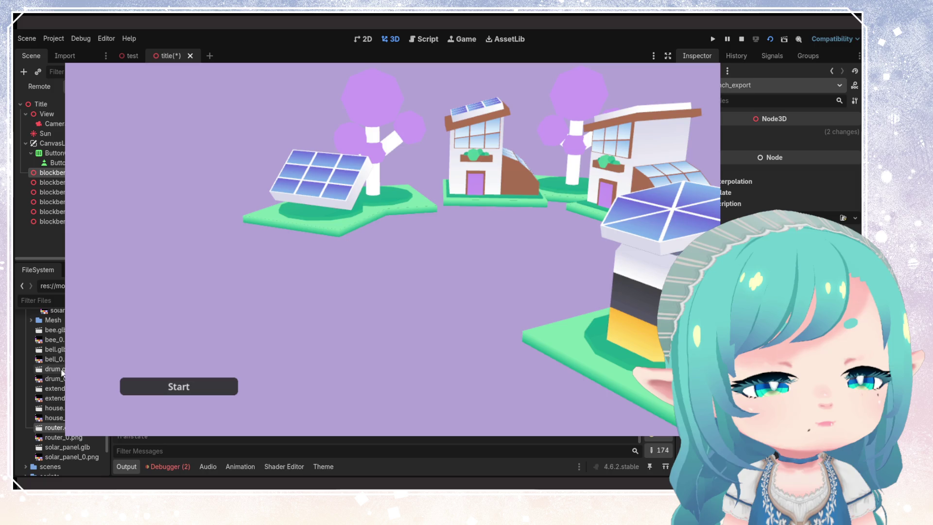
left_click(51, 349)
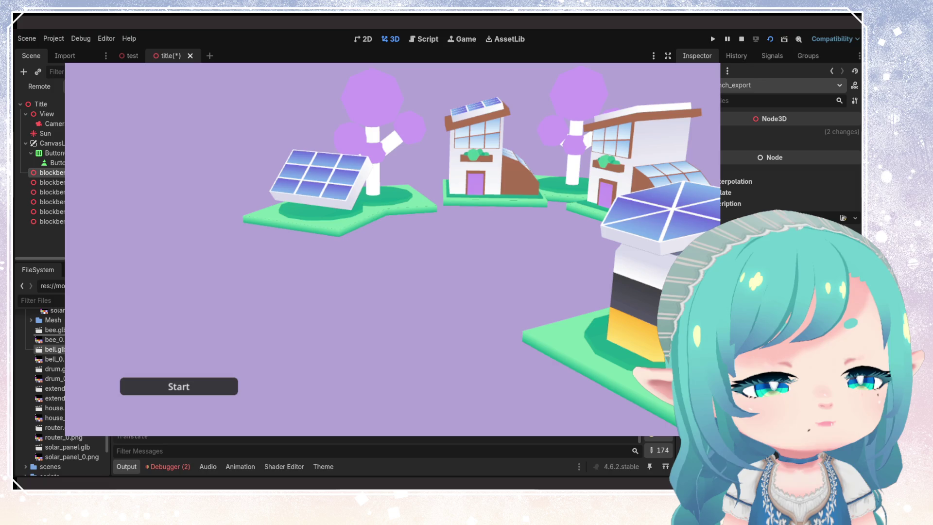
left_click_drag(51, 349, 700, 160)
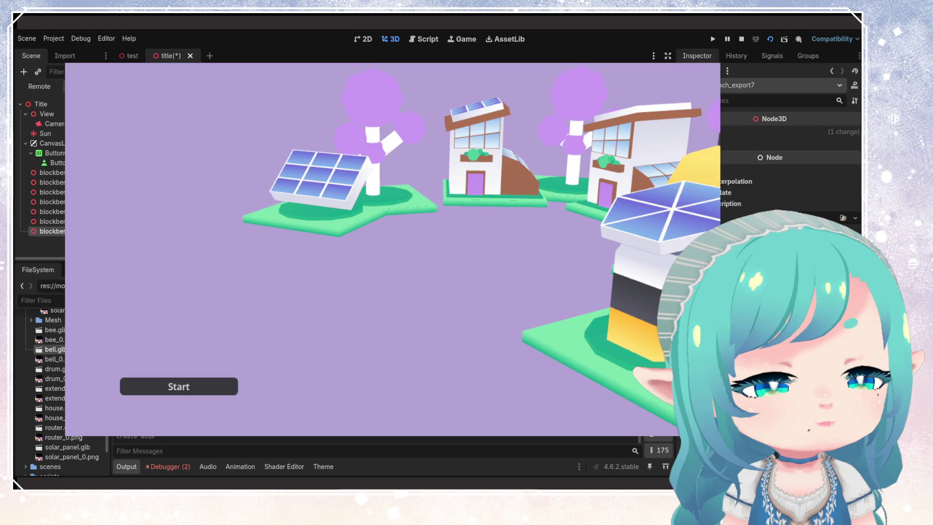
mouse_move(700, 161)
left_mouse_down()
mouse_move(510, 197)
mouse_move(374, 206)
mouse_move(508, 204)
left_mouse_up()
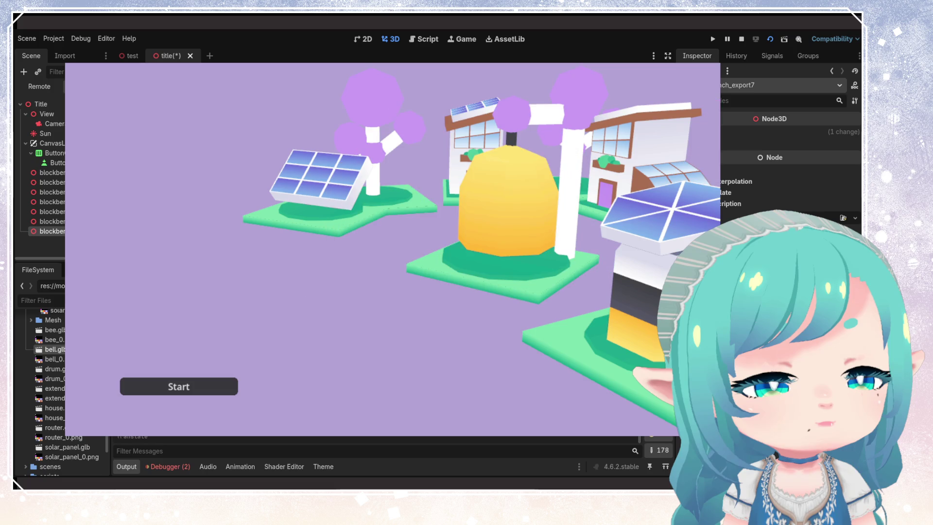
left_click_drag(574, 194, 486, 205)
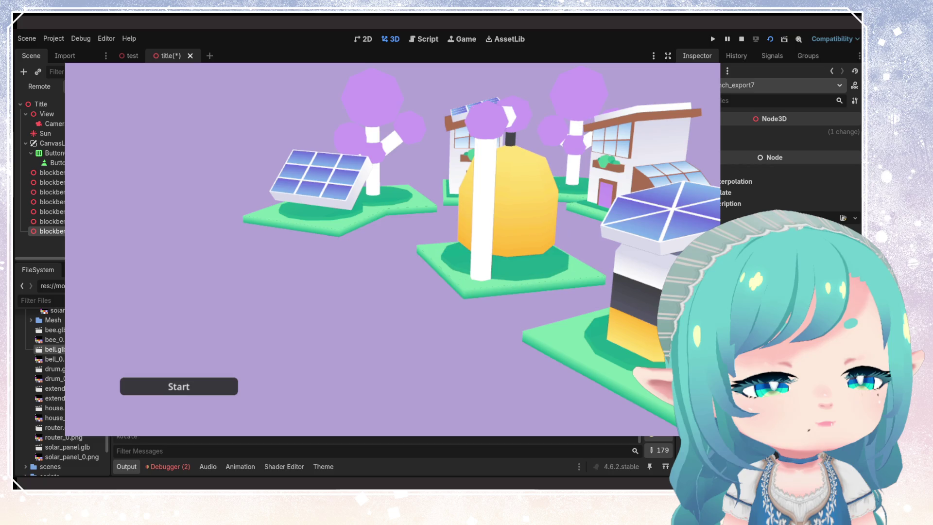
key("r")
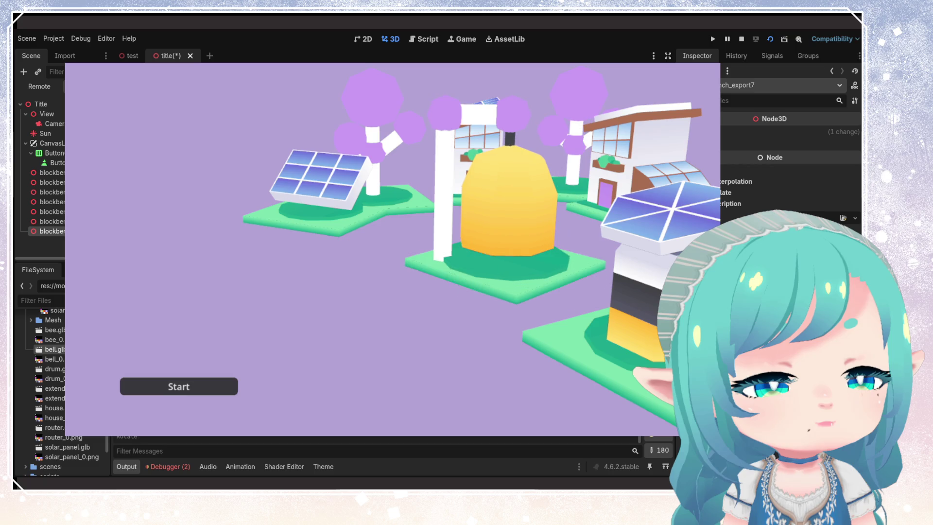
key("g")
key("g")
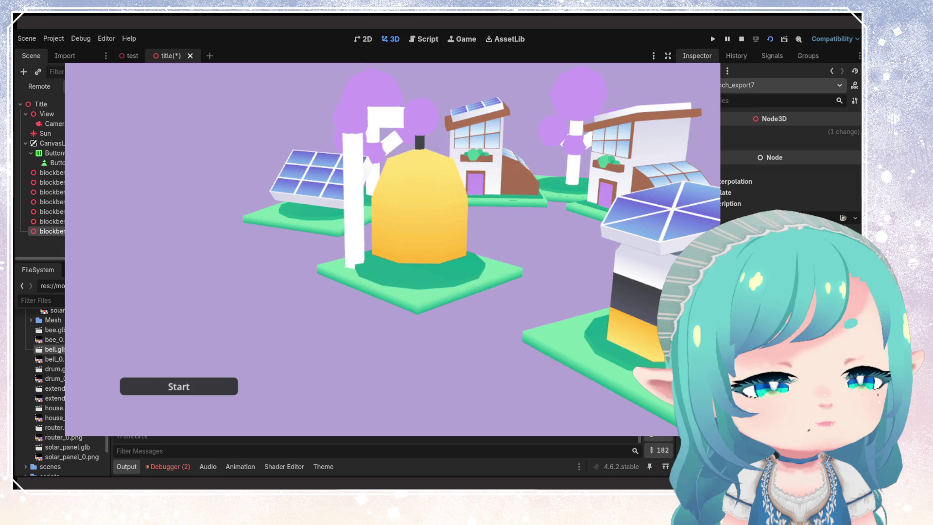
key("g")
key("g")
key("g")
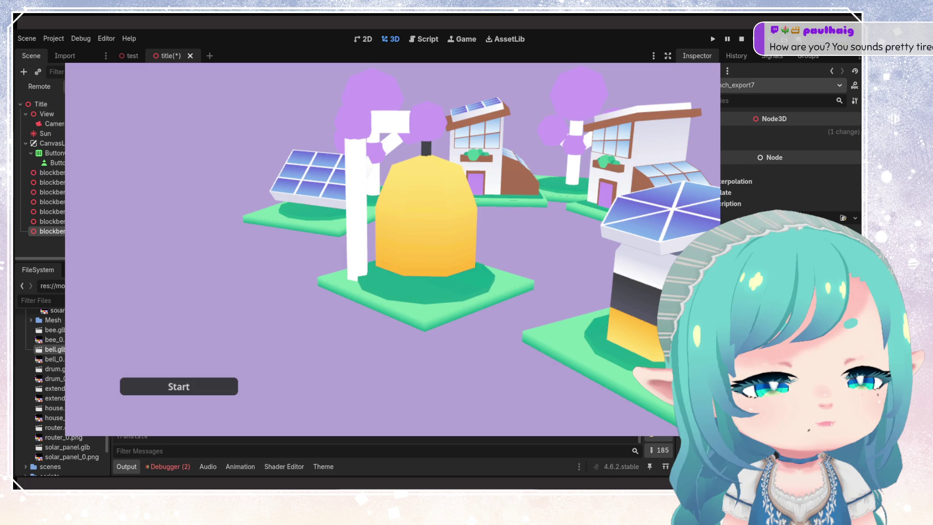
key("g")
key("g")
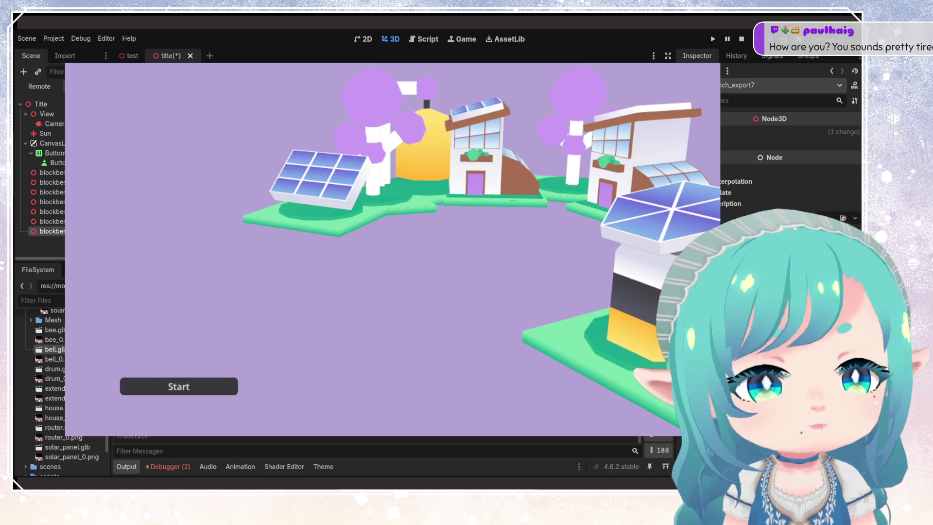
key("r")
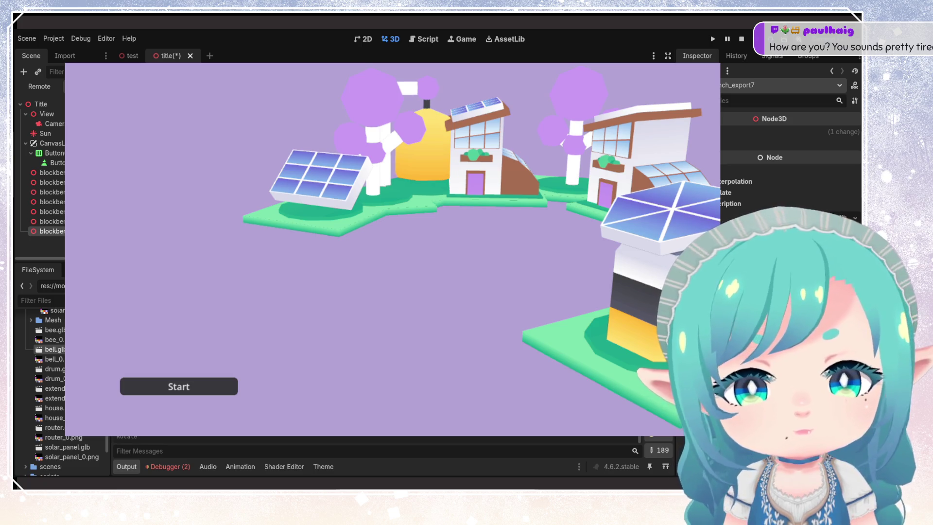
key("t")
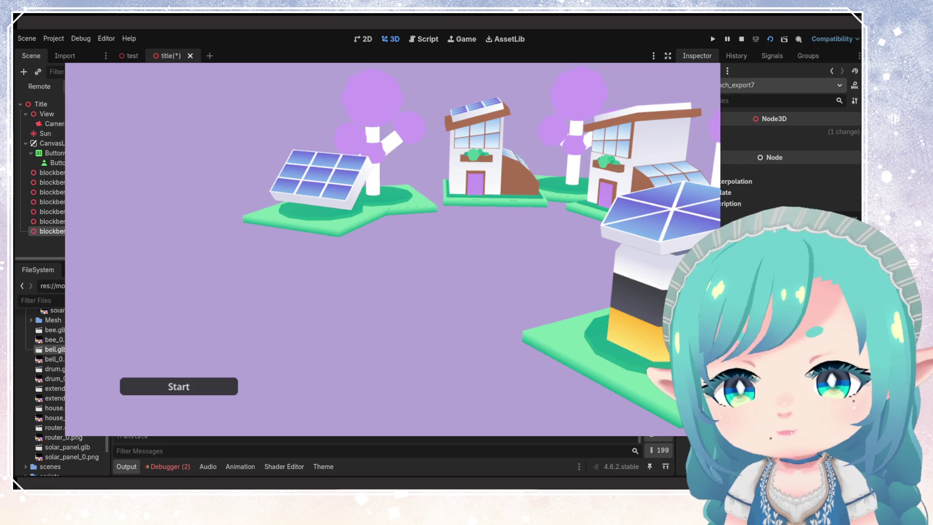
key("Delete")
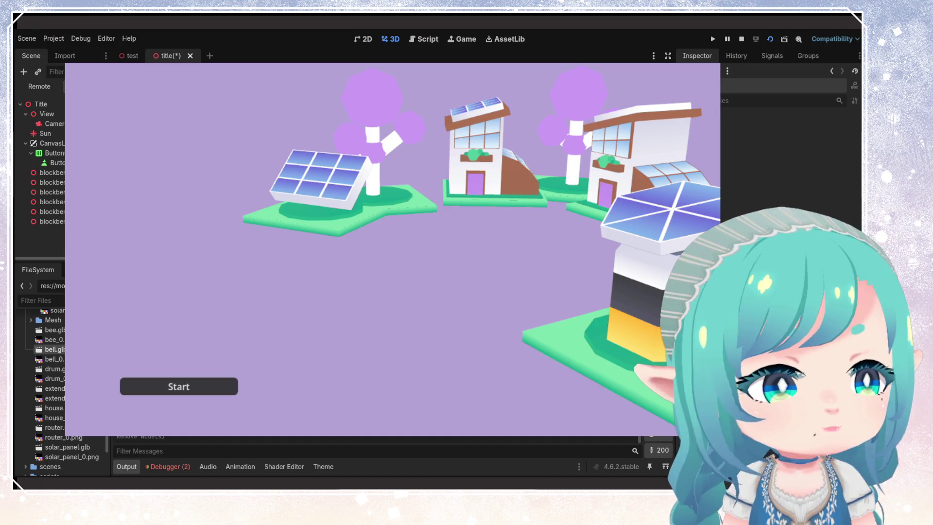
Step: Nudge the left solar panel slightly left, deselect it, and switch to the house model in Blockbench
left_click(49, 173)
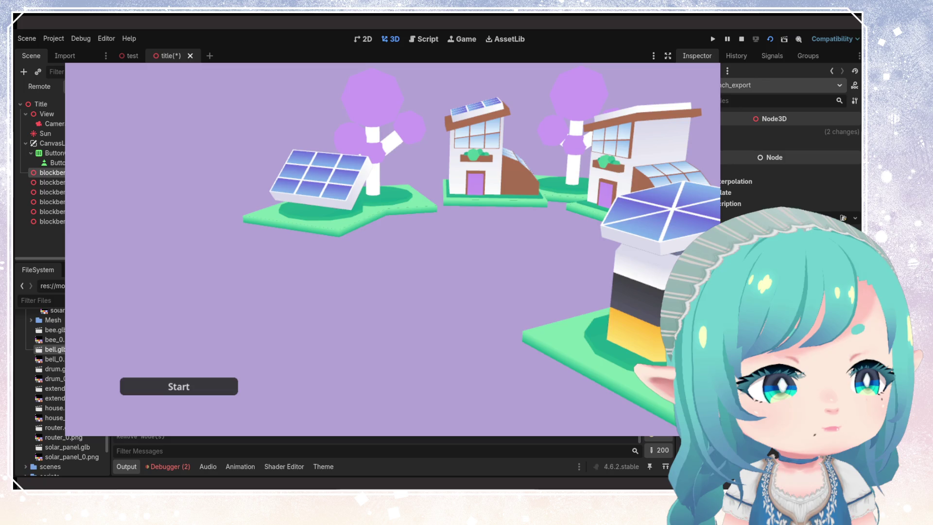
key("ctrl+z")
key("ctrl+z")
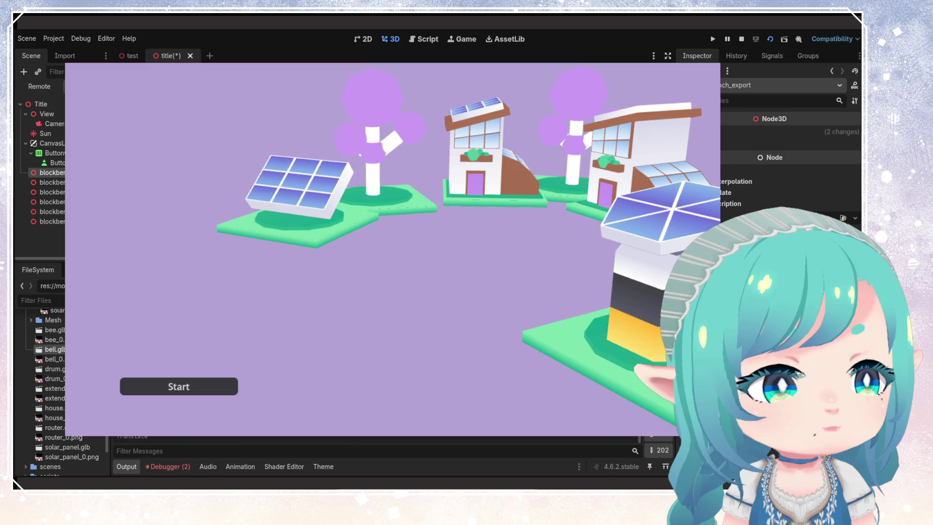
key("ctrl+shift+z")
key("Escape")
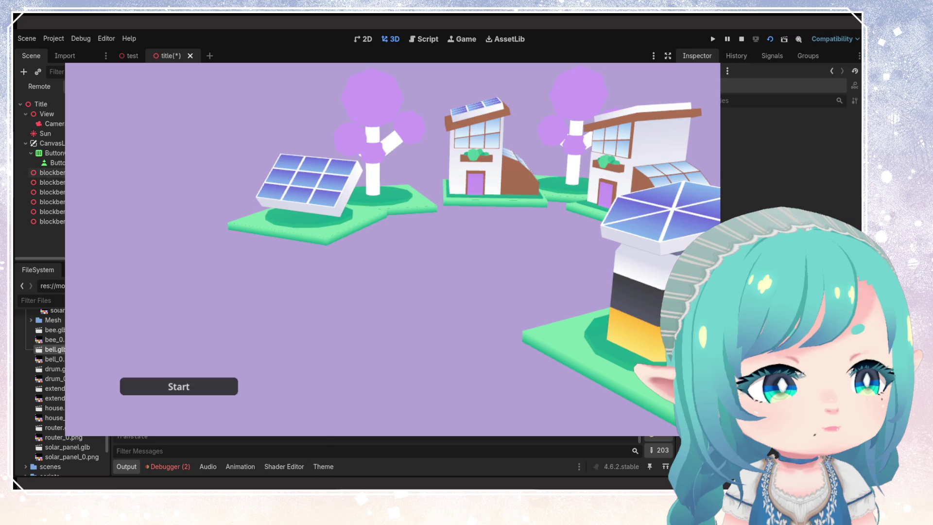
key("alt+Tab")
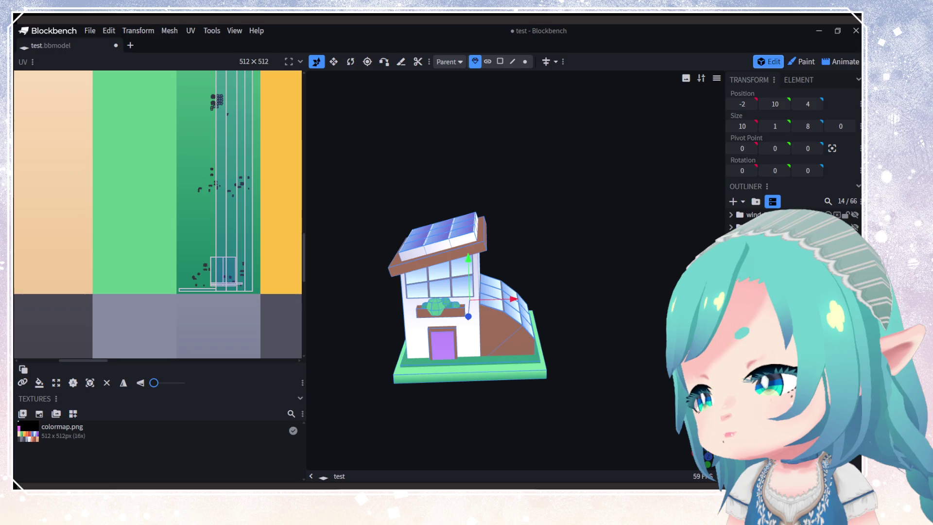
Step: Duplicate the green base slab at -8, 0, -8 and hide the house so only the slab shows
left_click(486, 372)
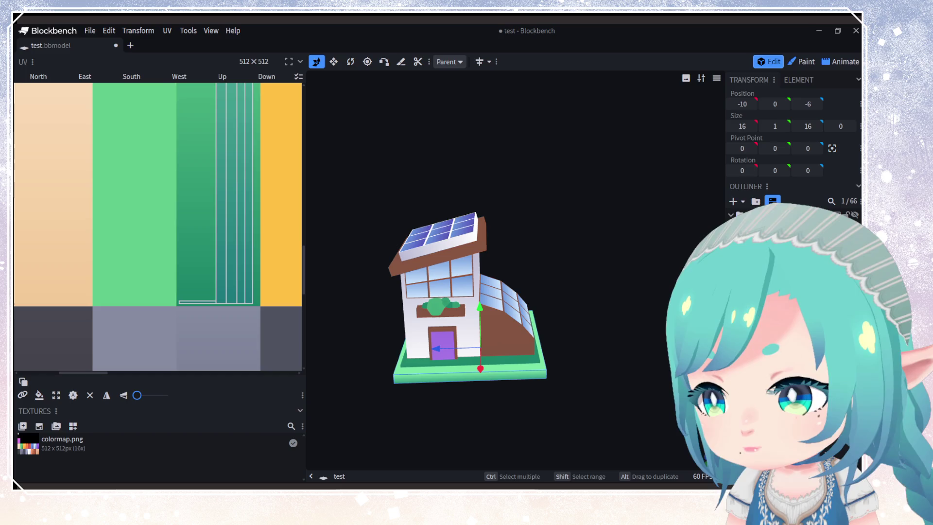
key("ctrl+z")
key("ctrl+d")
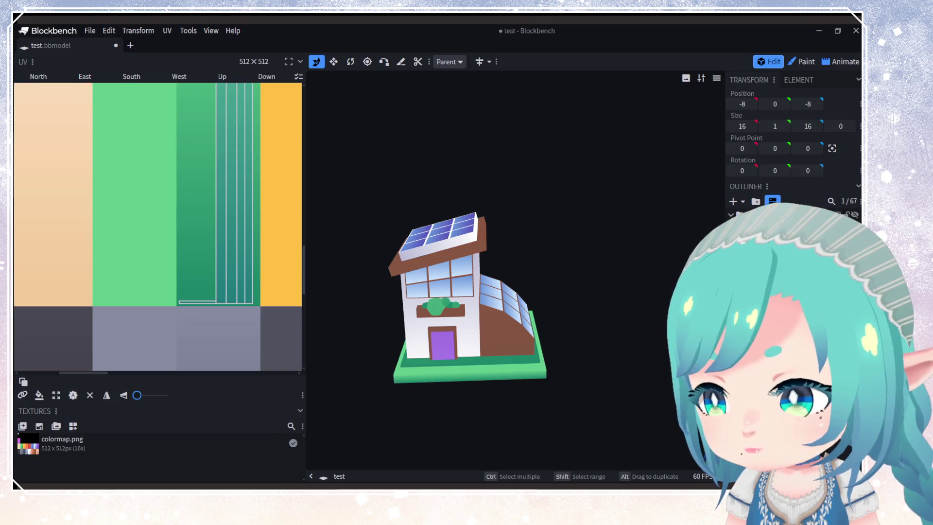
left_click(853, 215)
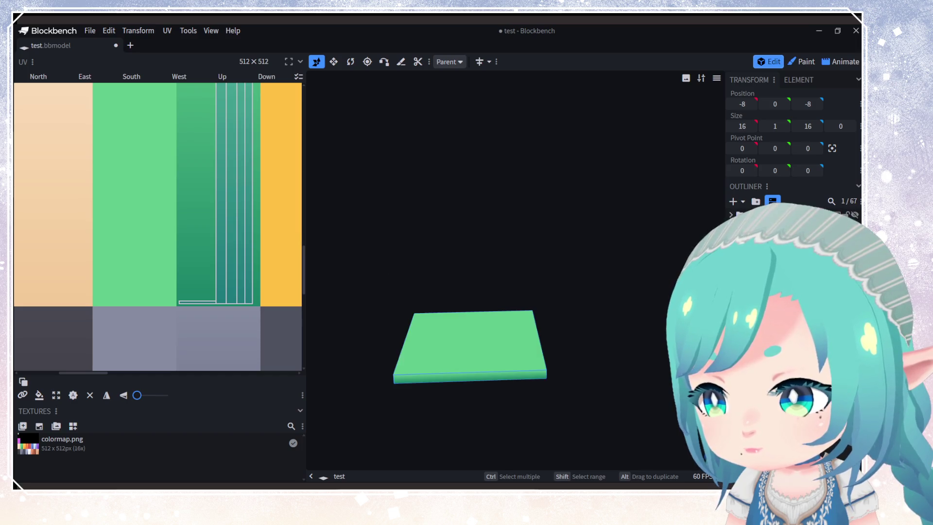
left_click(854, 214)
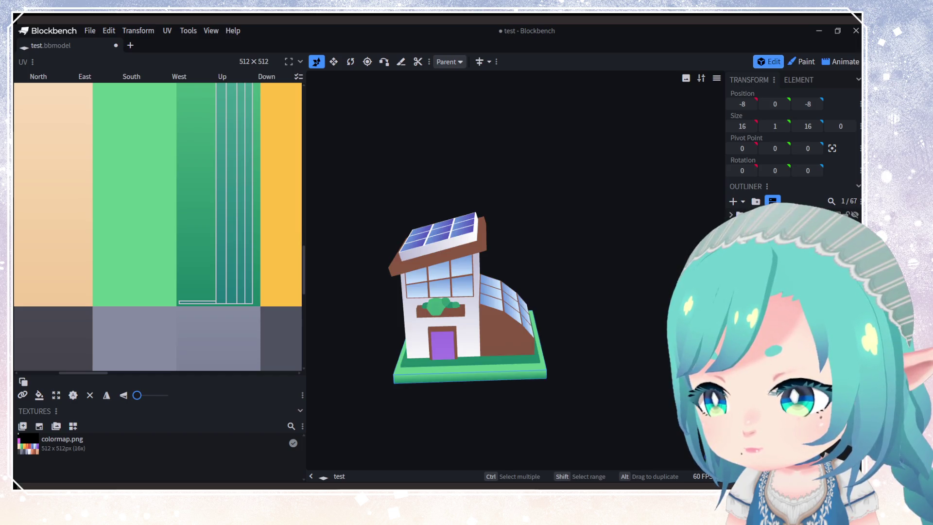
left_click(854, 215)
left_click(611, 305)
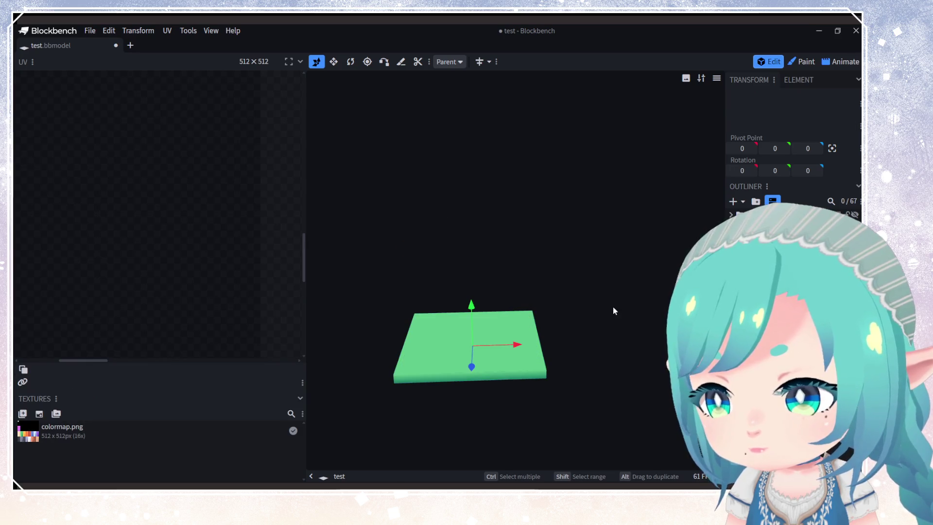
Step: Export the slab as a binary glTF model named base.glb
left_click(91, 30)
mouse_move(125, 206)
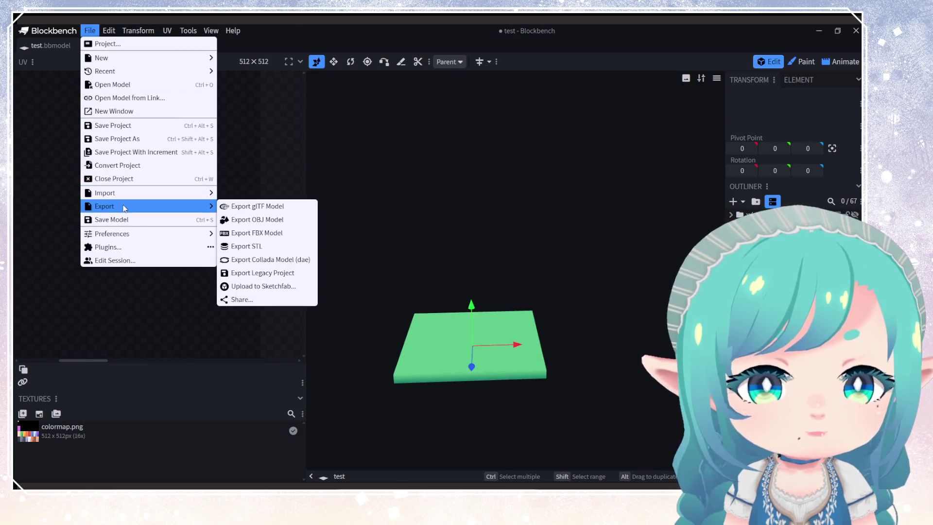
left_click(247, 204)
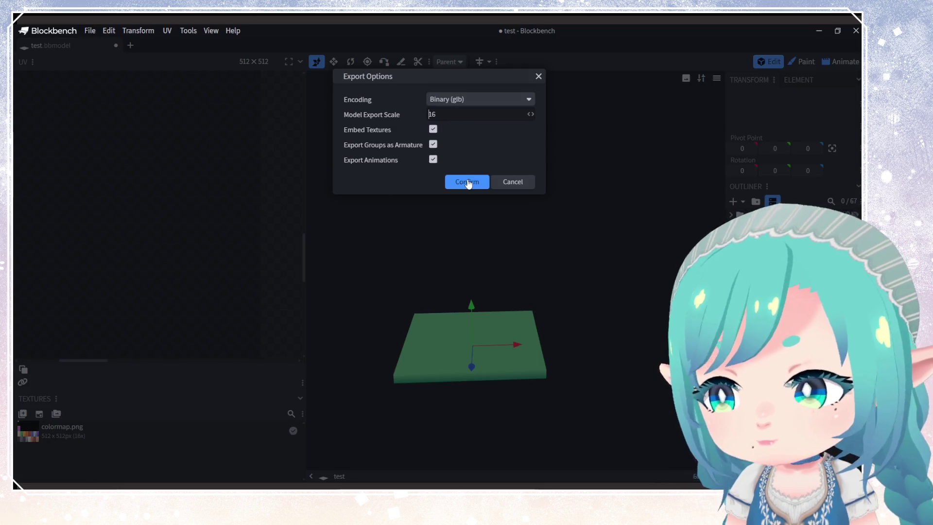
left_click(533, 181)
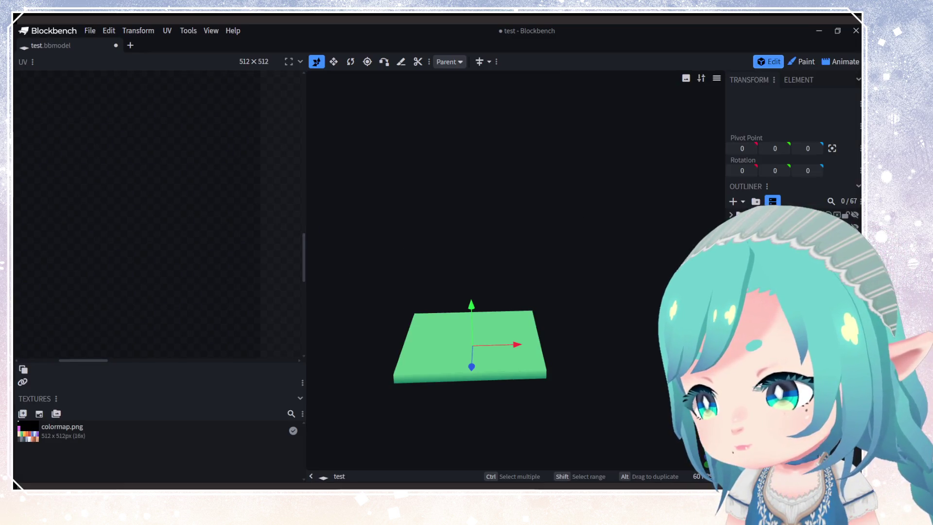
left_click(90, 30)
mouse_move(125, 206)
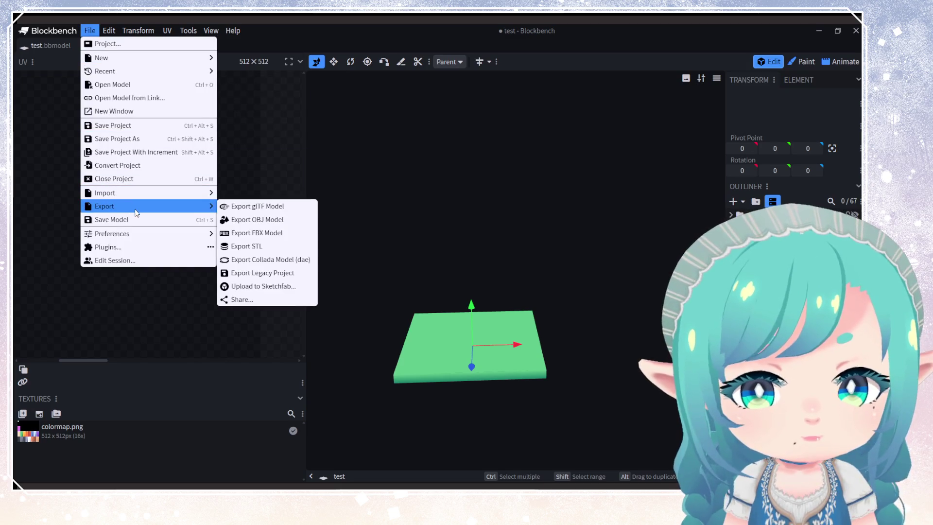
left_click(276, 208)
left_click(452, 184)
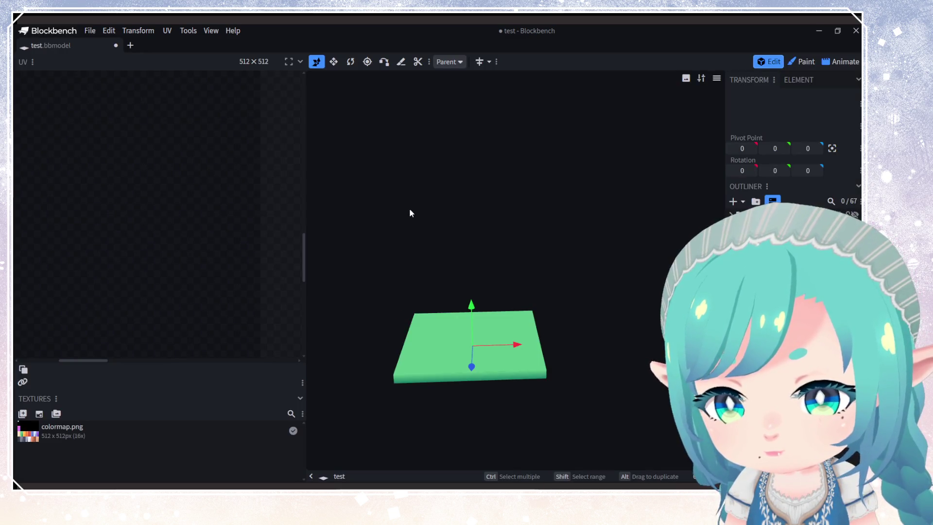
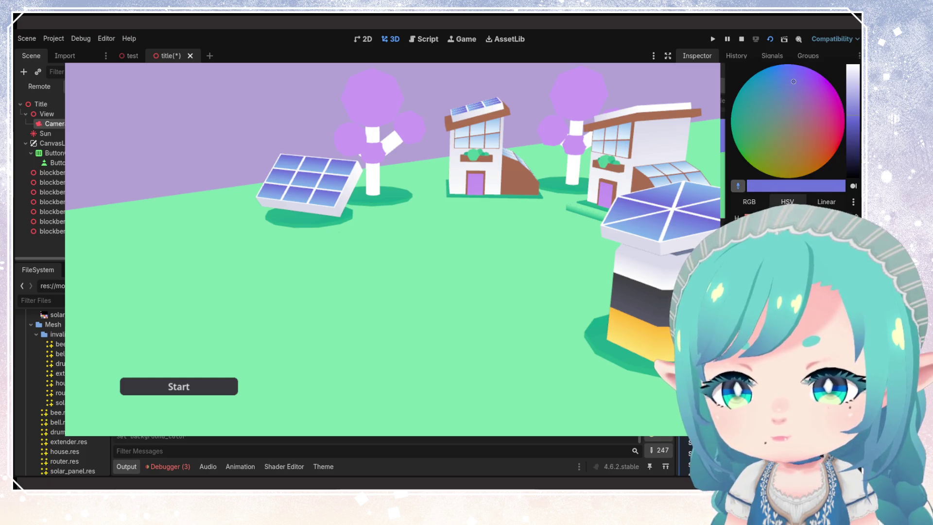
Step: Retune the running title scene's background colour to a pale lavender tint in the colour picker
left_click(778, 83)
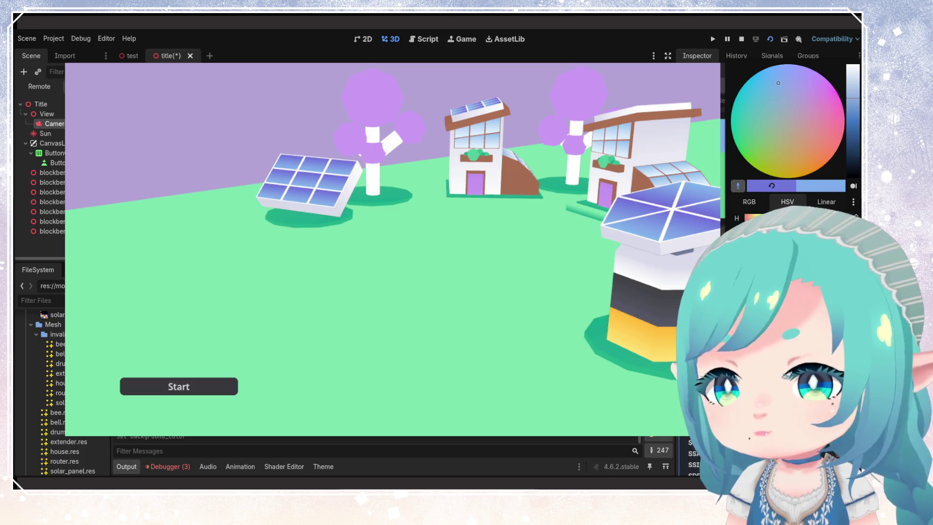
left_click(773, 86)
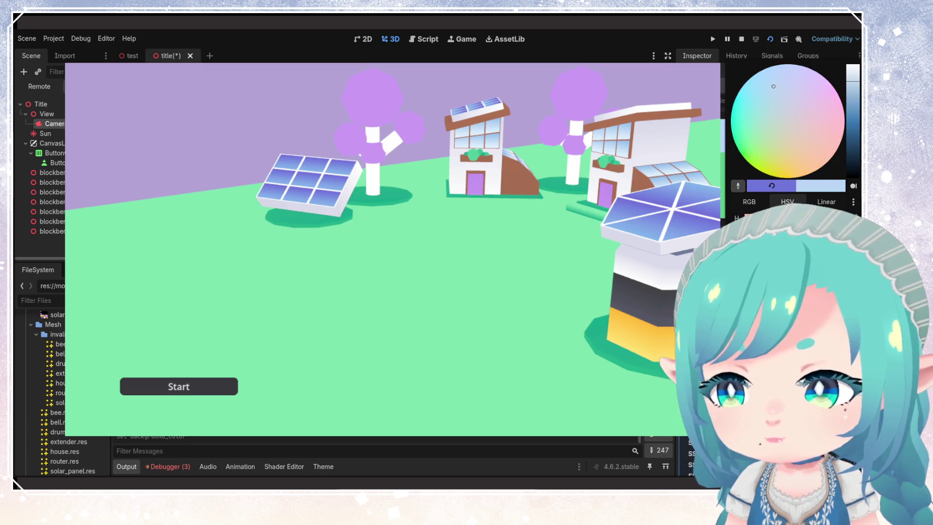
key("Escape")
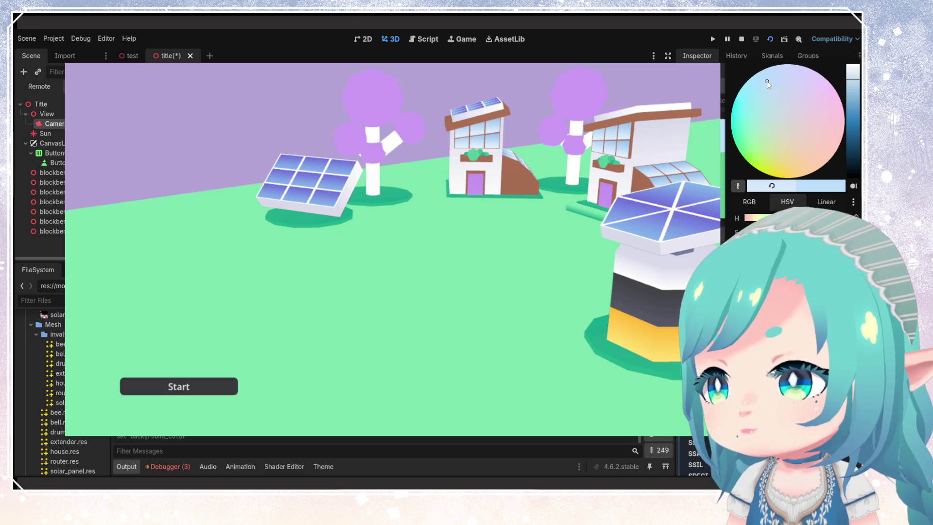
left_click_drag(769, 80, 776, 78)
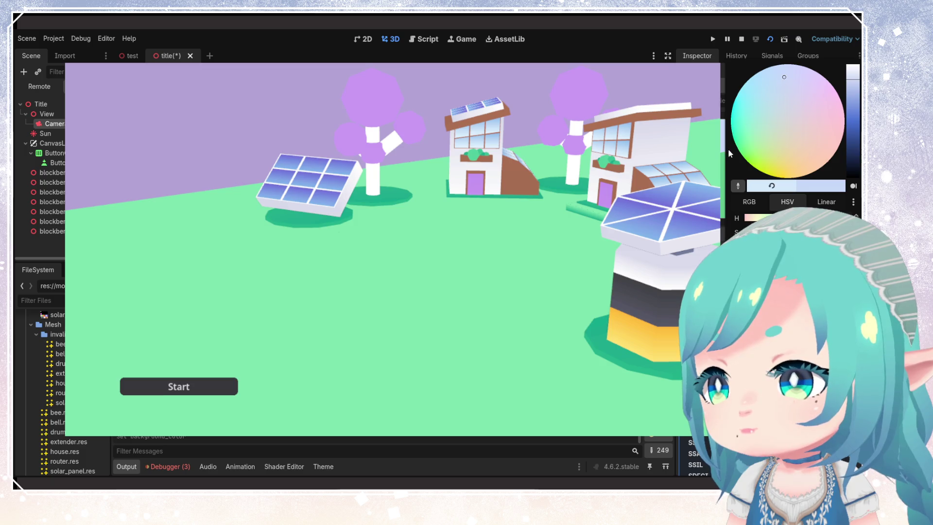
left_click_drag(784, 79, 776, 77)
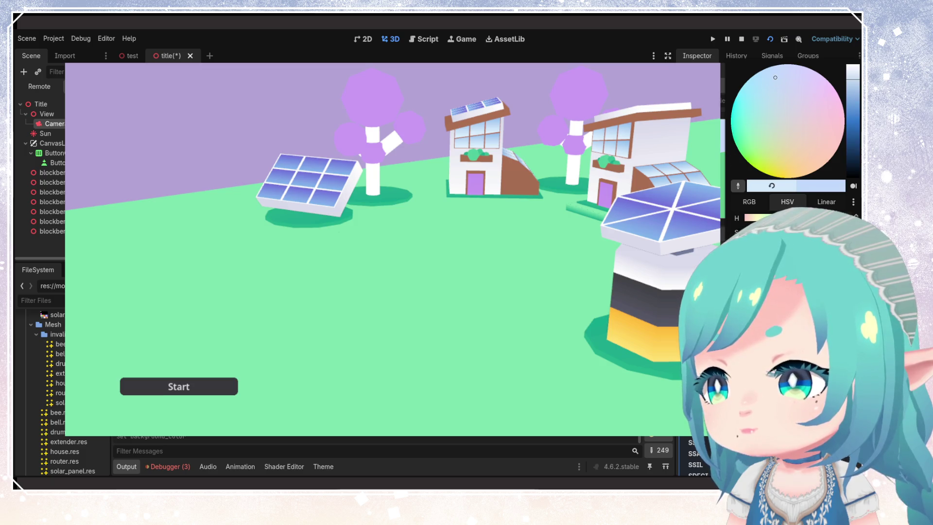
key("Escape")
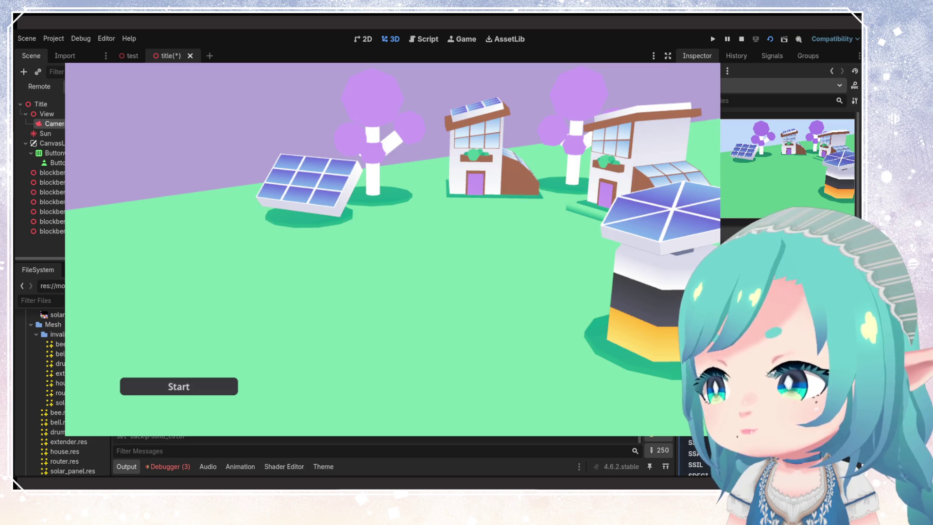
Step: Stop the game, then save and relaunch the title scene
left_click(743, 39)
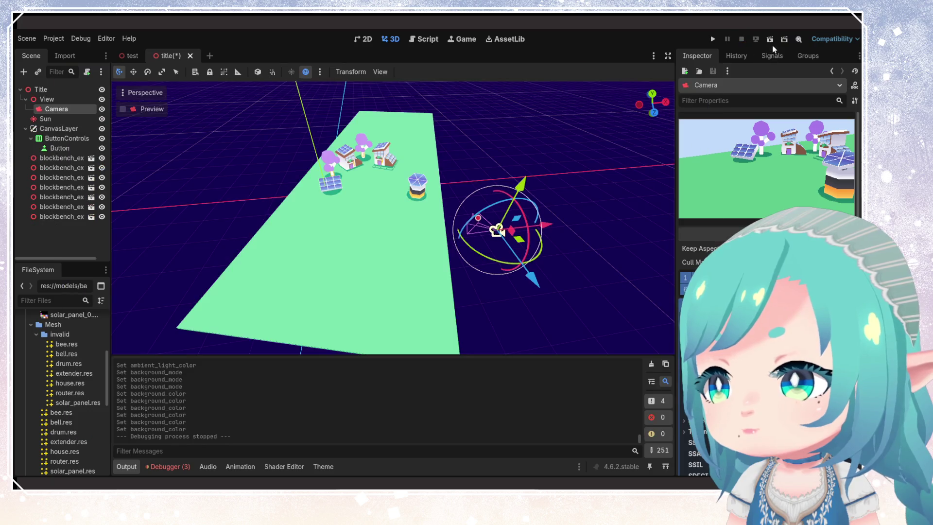
left_click(770, 40)
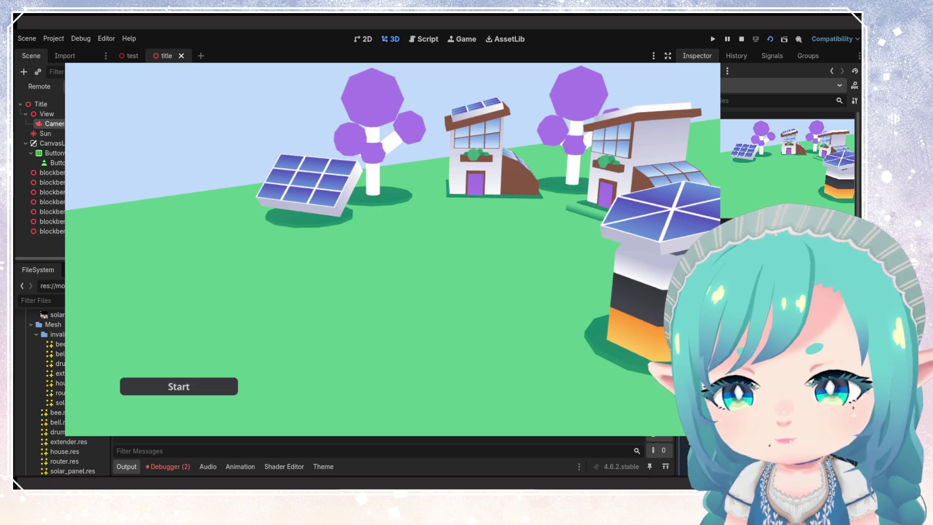
Step: Set one blockbench building's Position y to 0.0, then select the Camera to reframe the houses
left_click(49, 202)
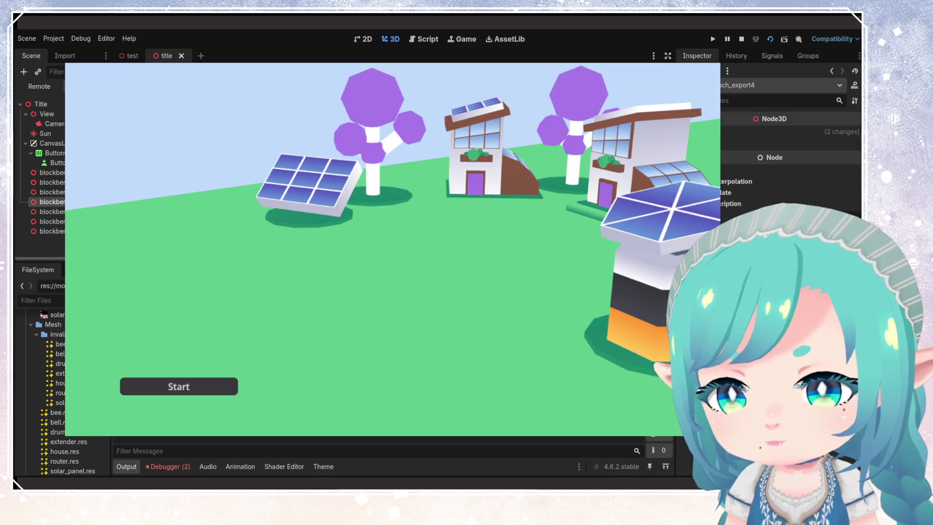
left_click(778, 131)
left_click(766, 156)
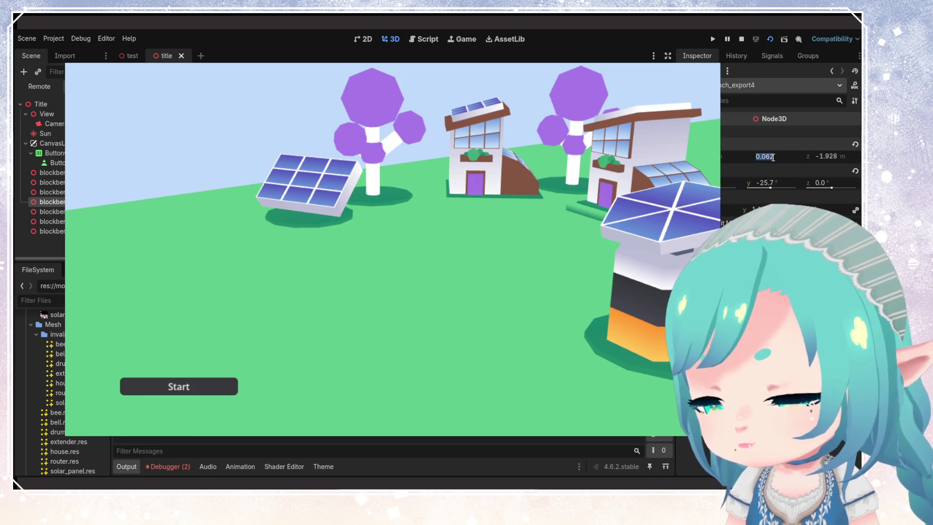
type("0")
key("Return")
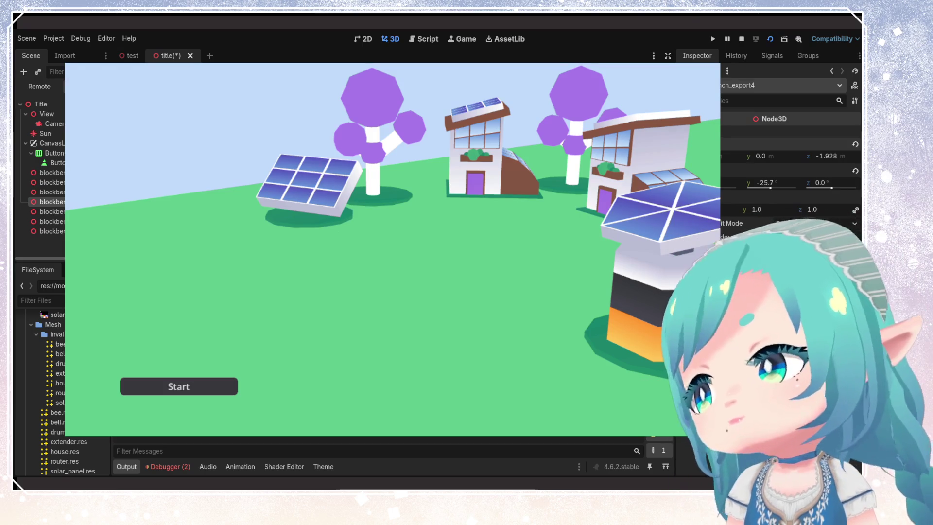
left_click(51, 231)
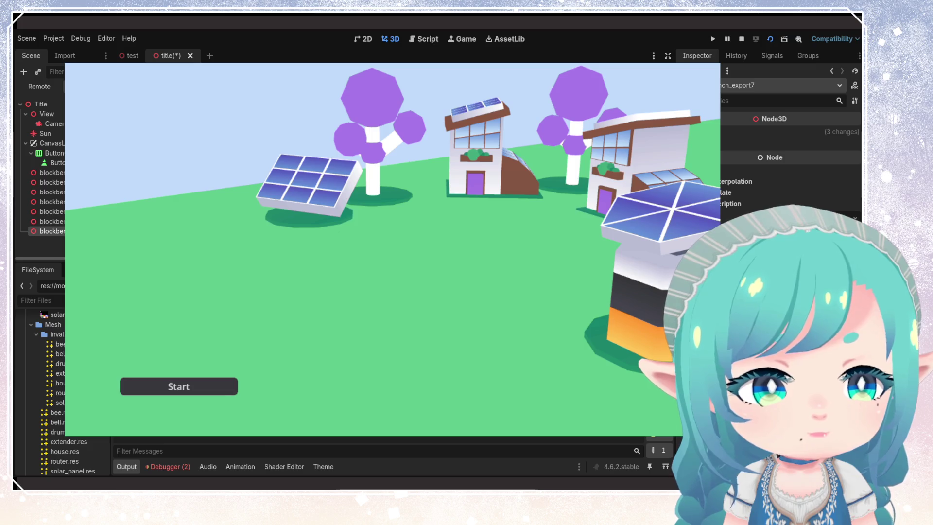
left_click(53, 123)
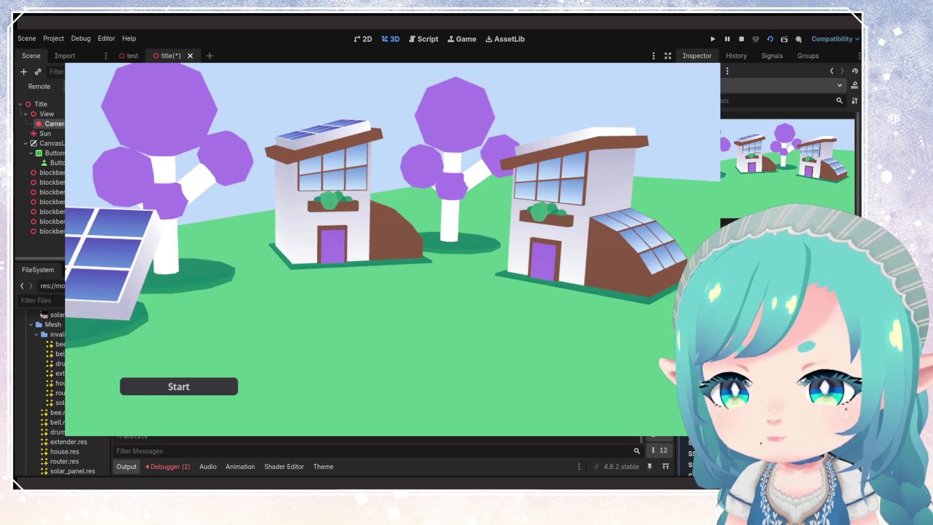
Step: Reposition the blockbench props in turn, enlarging the front-left solar panel and moving the battery tower back
left_click(51, 192)
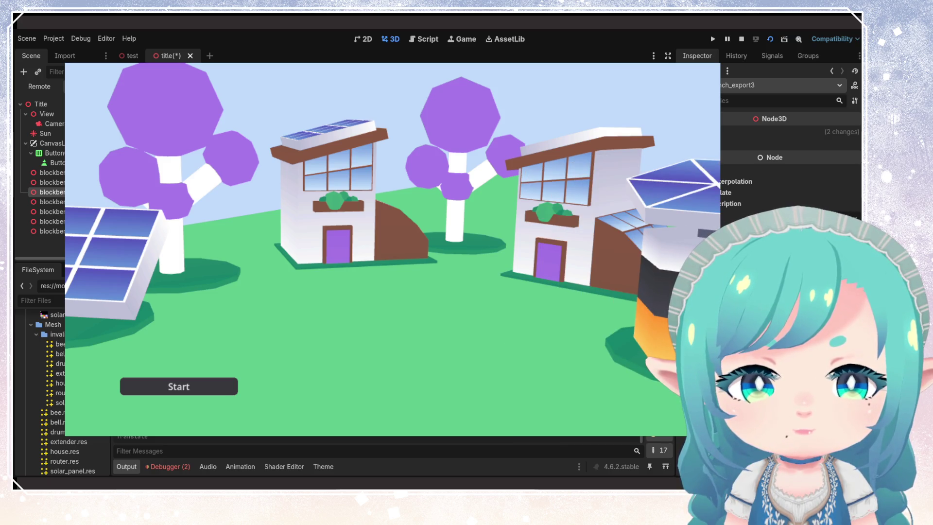
left_click(51, 202)
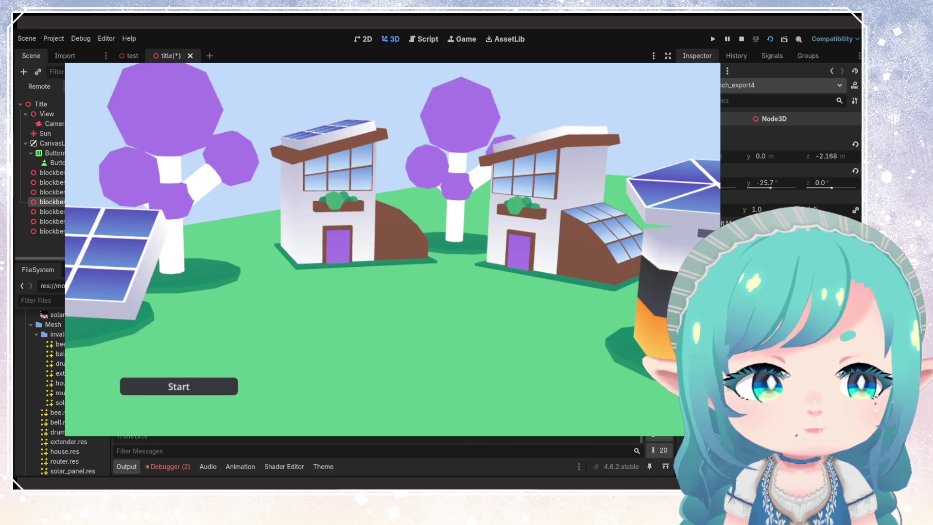
left_click(51, 211)
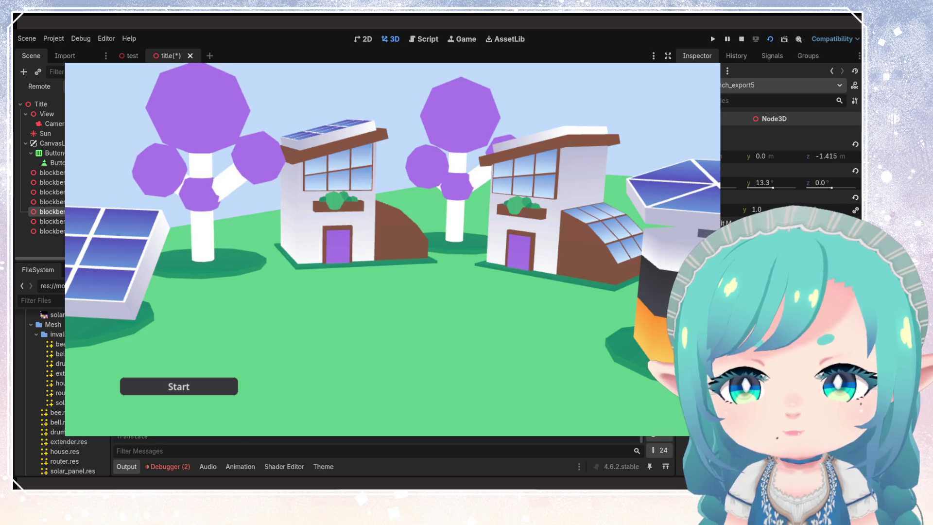
left_click(52, 221)
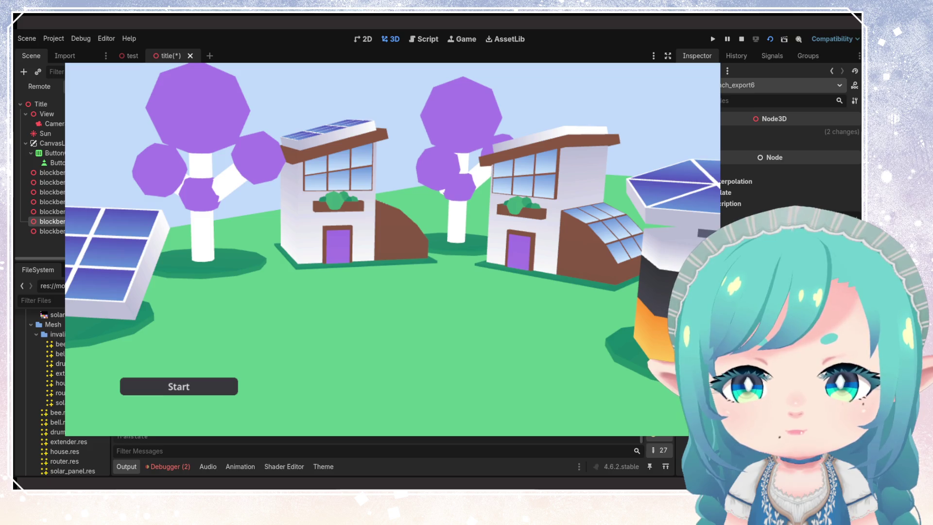
left_click(51, 173)
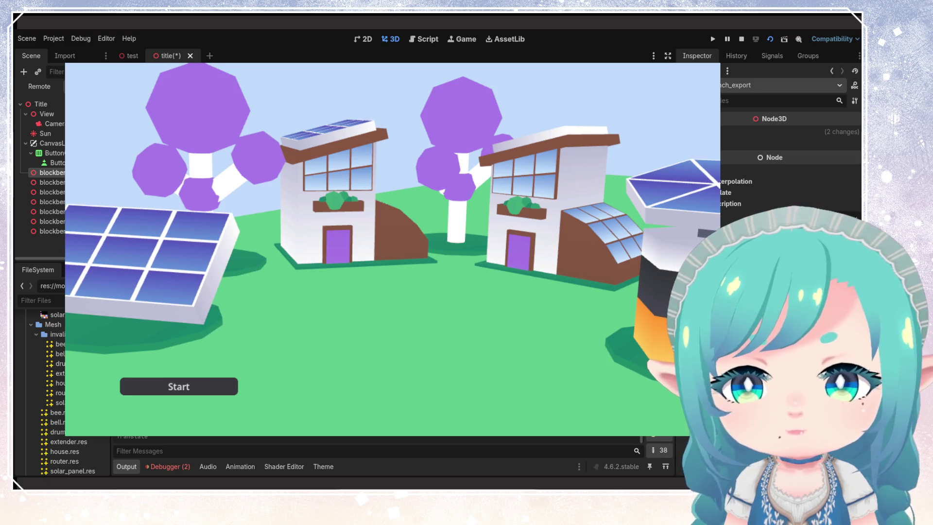
left_click(52, 192)
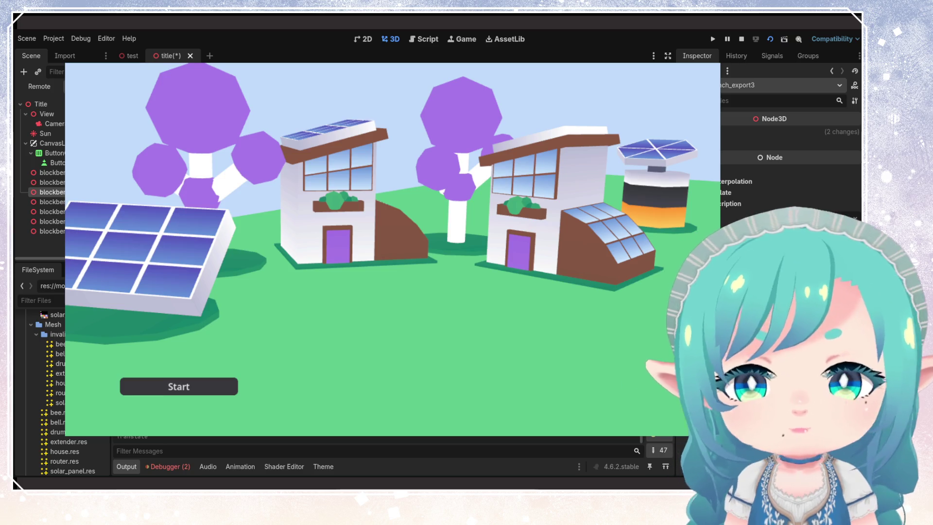
scroll(48, 388, "down", 5)
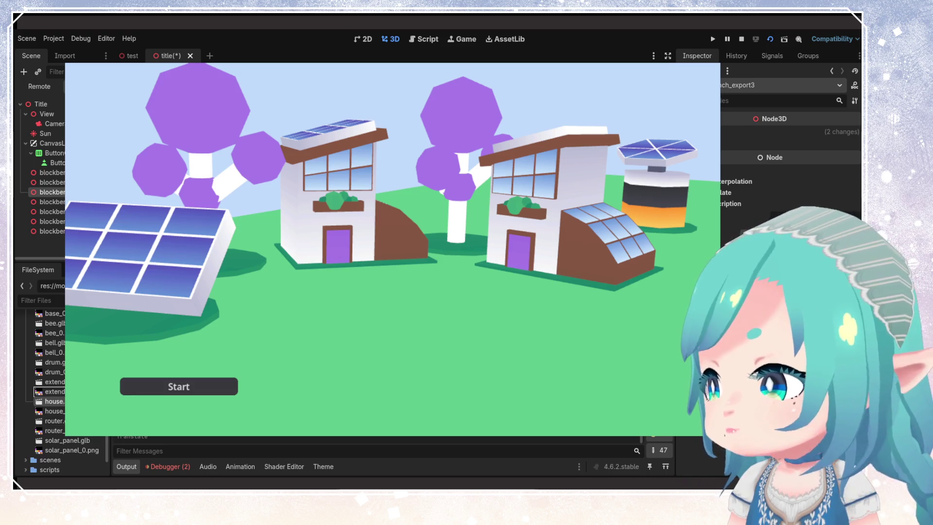
Step: Place a rotated second house.glb at the right edge and a small tree behind the first house
left_click_drag(49, 402, 92, 389)
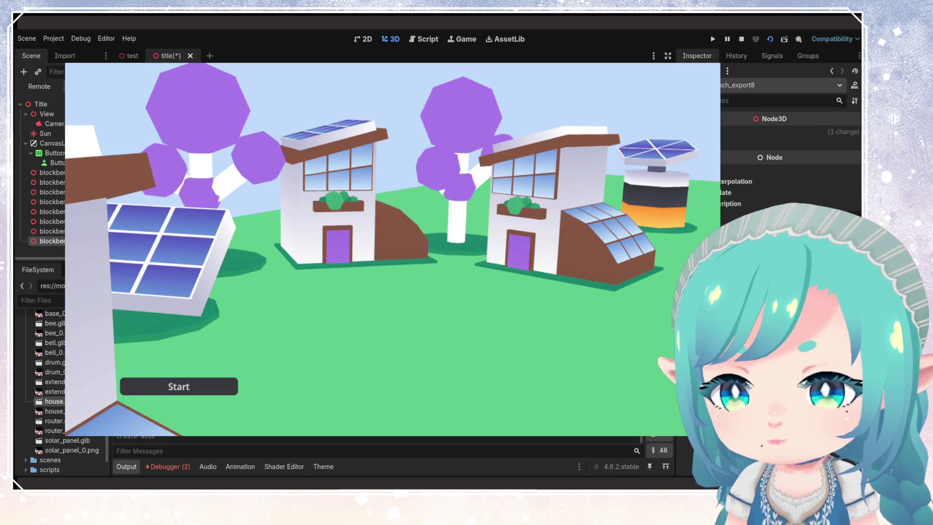
left_click_drag(92, 292, 685, 292)
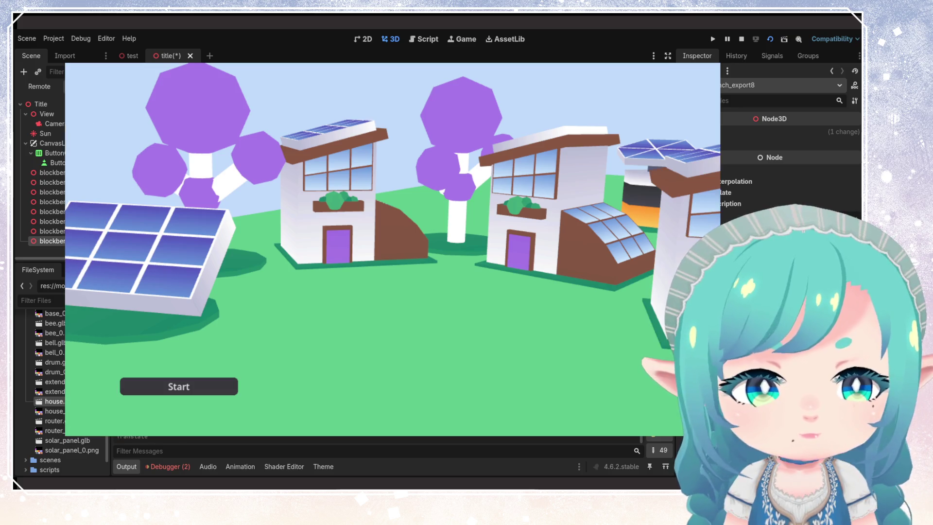
mouse_move(690, 233)
left_mouse_down()
mouse_move(681, 257)
mouse_move(676, 243)
mouse_move(652, 243)
left_mouse_up()
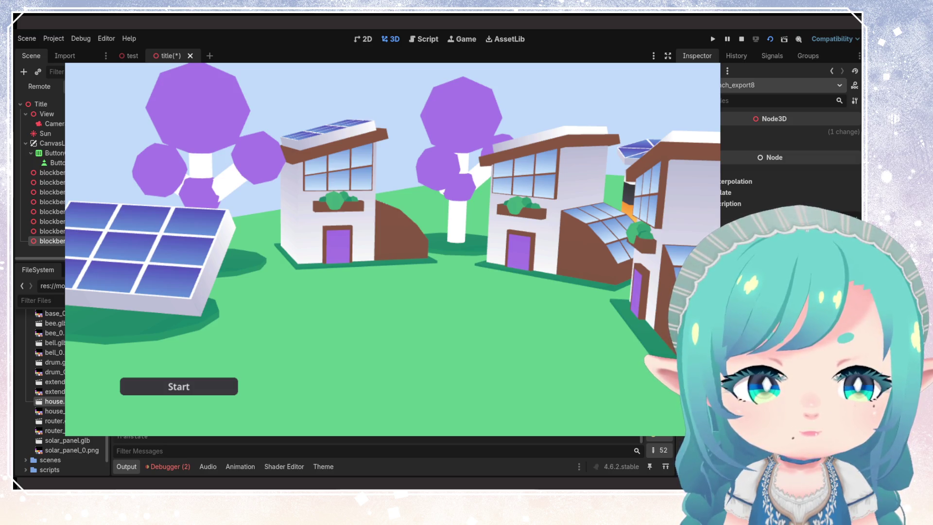
left_click_drag(691, 243, 700, 228)
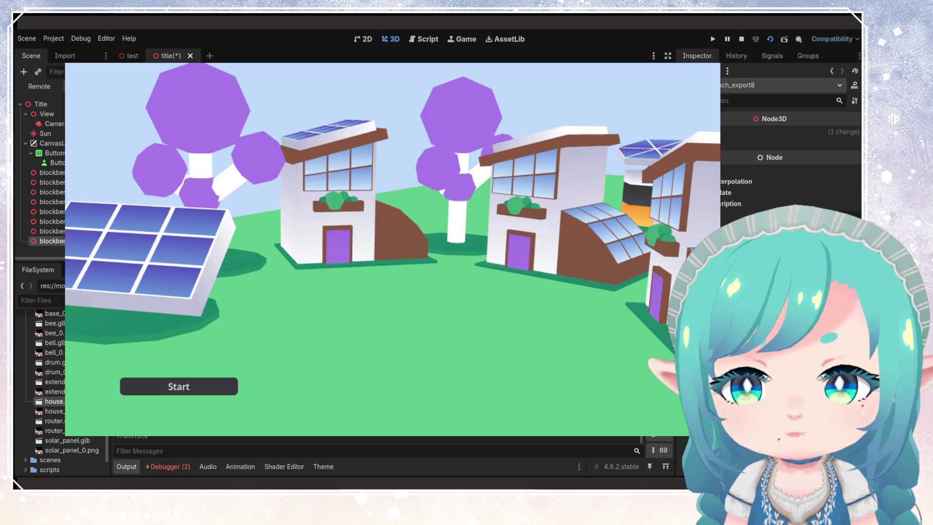
left_click(51, 192)
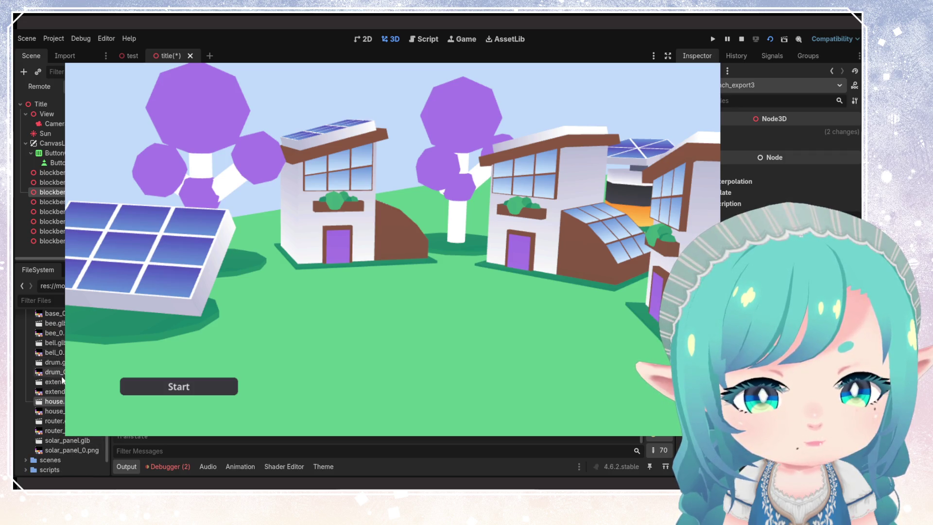
mouse_move(53, 382)
left_mouse_down()
mouse_move(399, 299)
mouse_move(397, 214)
left_mouse_up()
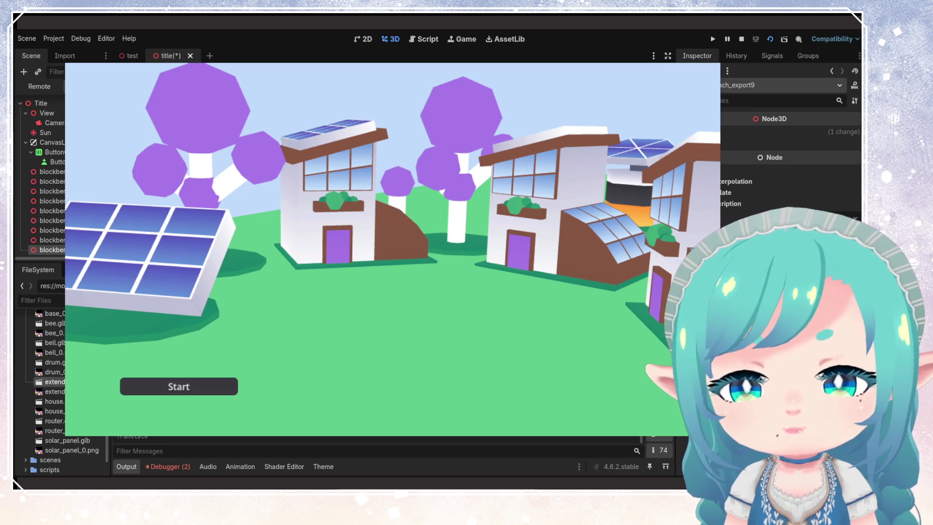
mouse_move(48, 382)
left_mouse_down()
mouse_move(74, 403)
mouse_move(589, 291)
mouse_move(608, 299)
mouse_move(611, 274)
mouse_move(601, 268)
left_mouse_up()
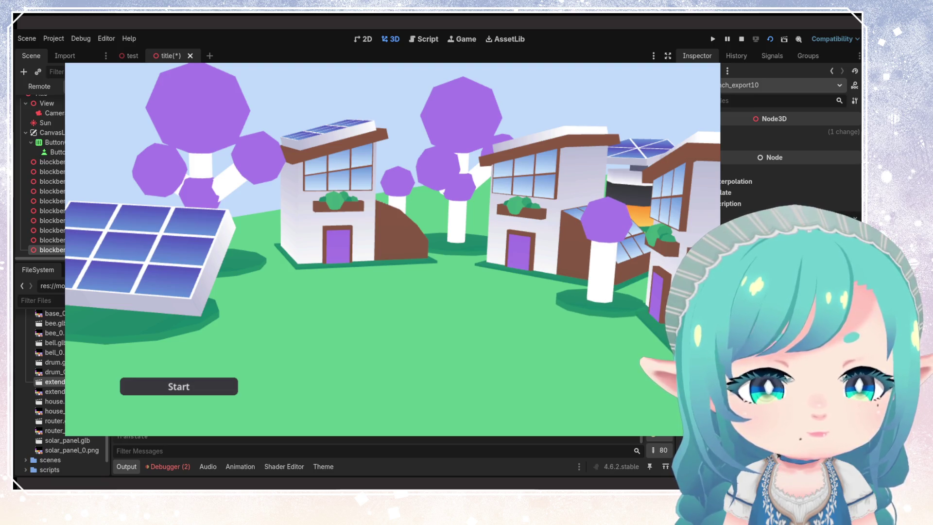
left_click(51, 162)
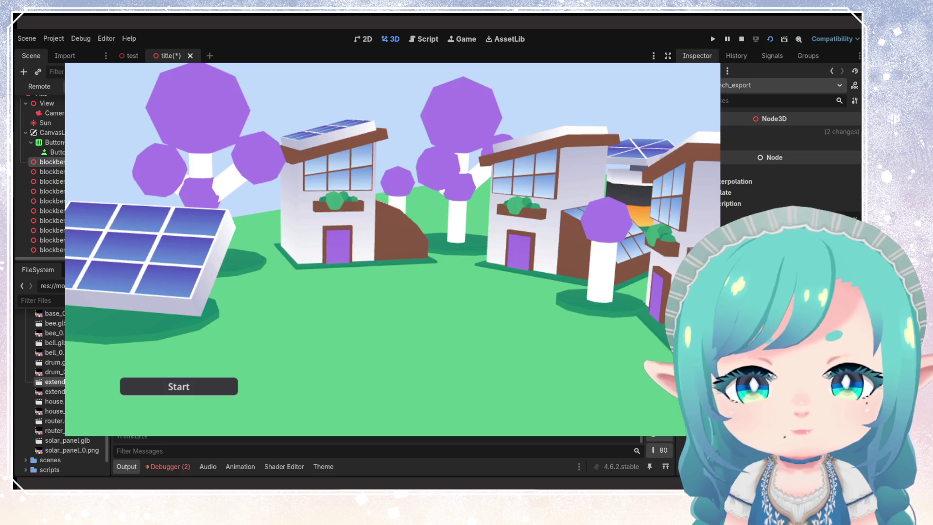
mouse_move(146, 247)
left_mouse_down()
mouse_move(82, 248)
mouse_move(114, 245)
mouse_move(112, 238)
mouse_move(156, 243)
mouse_move(132, 243)
left_mouse_up()
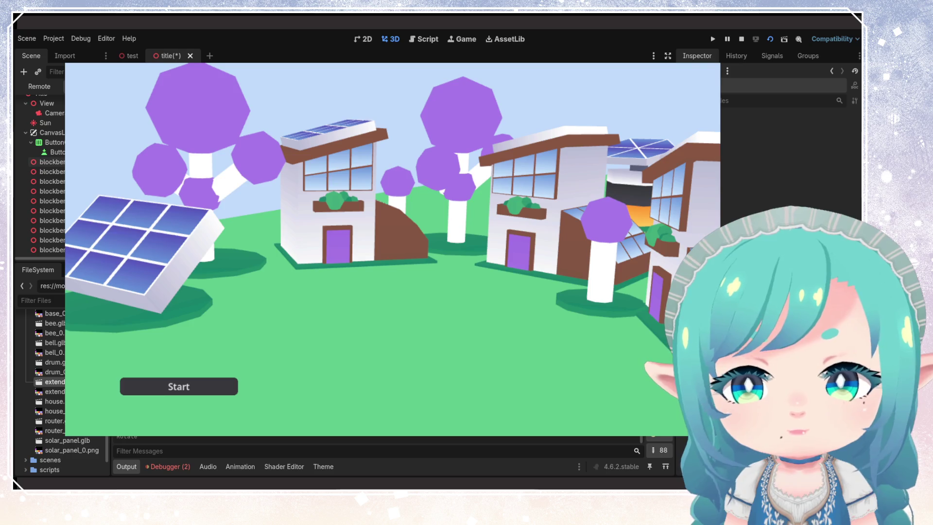
left_click(49, 162)
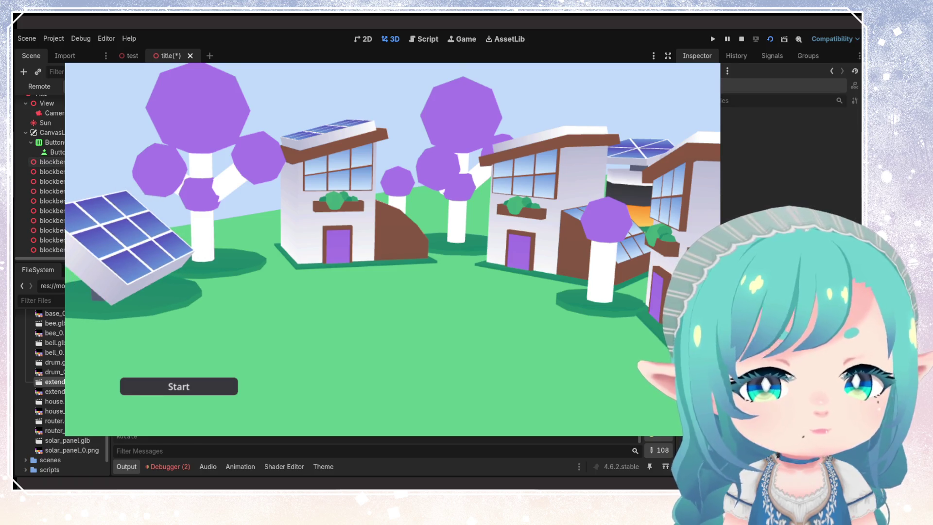
left_click(48, 162)
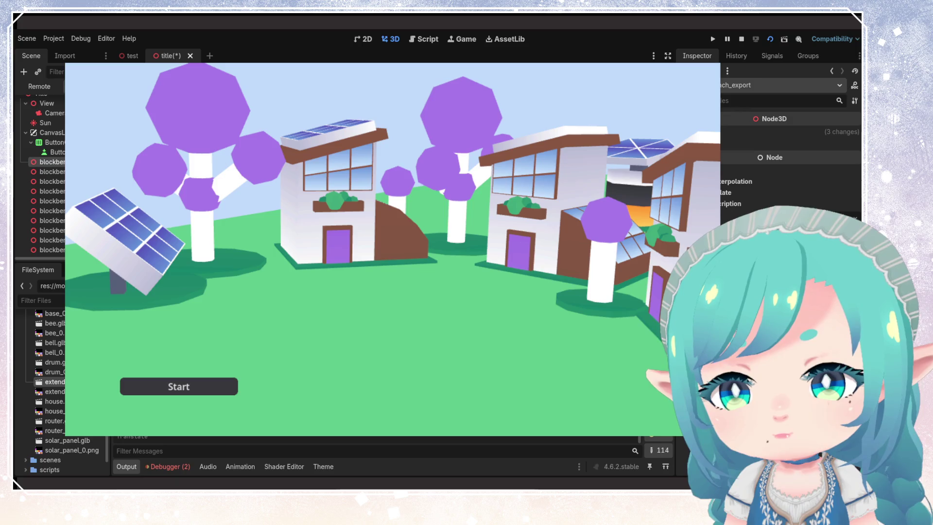
left_click(51, 249)
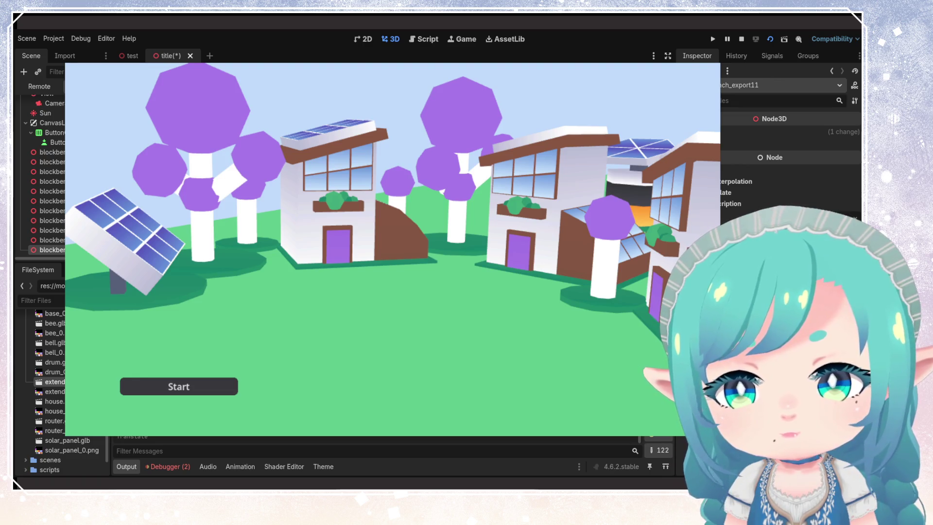
left_click(48, 230)
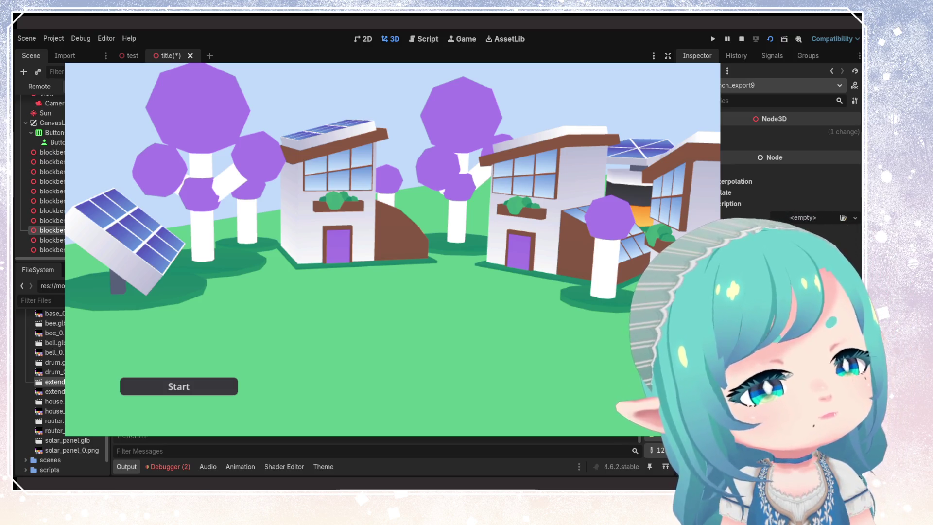
left_click(69, 442)
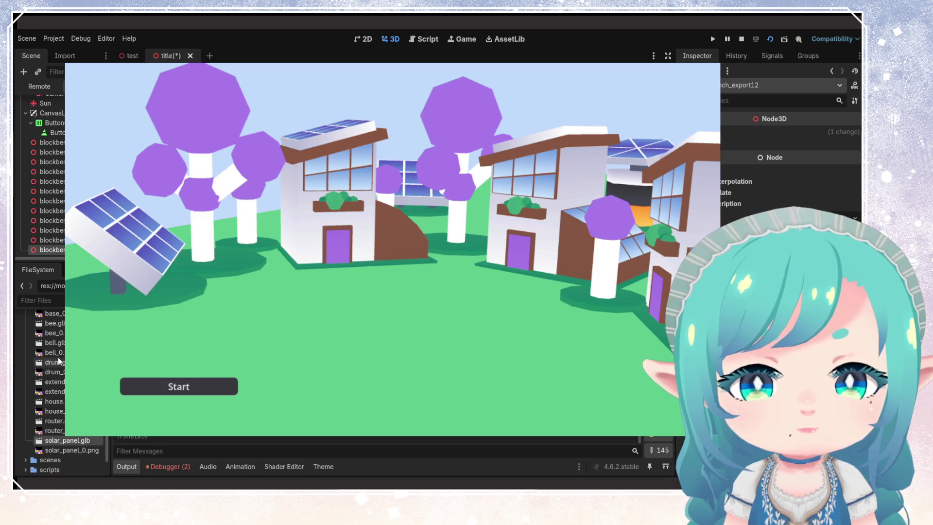
scroll(56, 326, "up", 1)
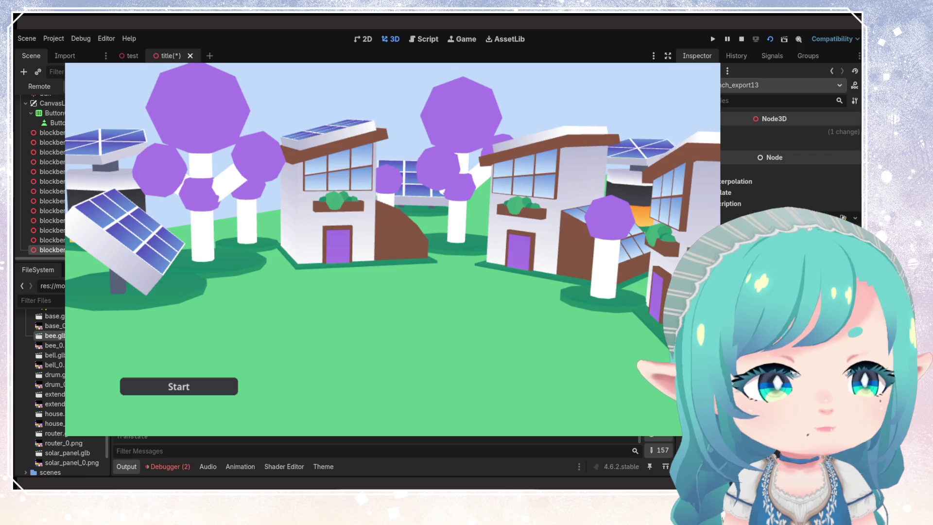
Step: Inspect another spawned blocker node, then switch the editor to the 2D workspace
left_click(48, 240)
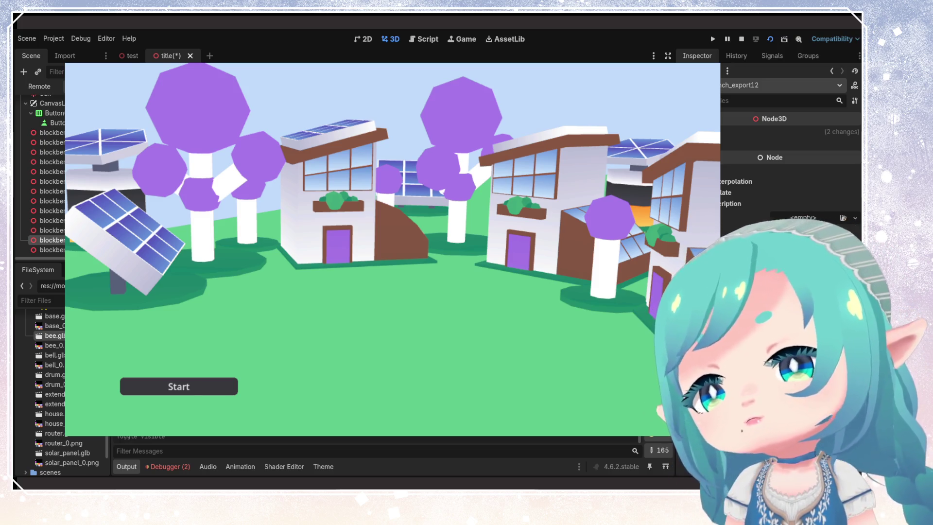
left_click(363, 40)
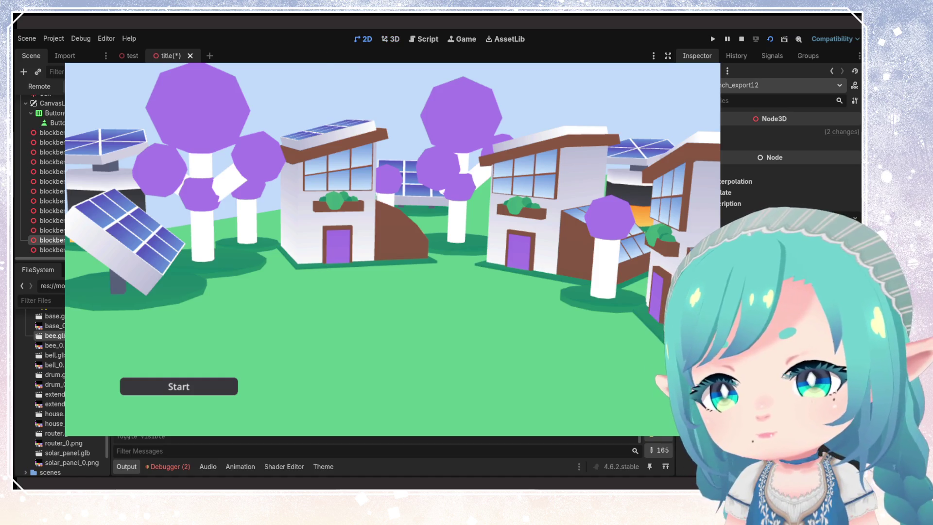
Step: Select the Start button, then its ButtonContainer, to anchor it Center Bottom
left_click(54, 122)
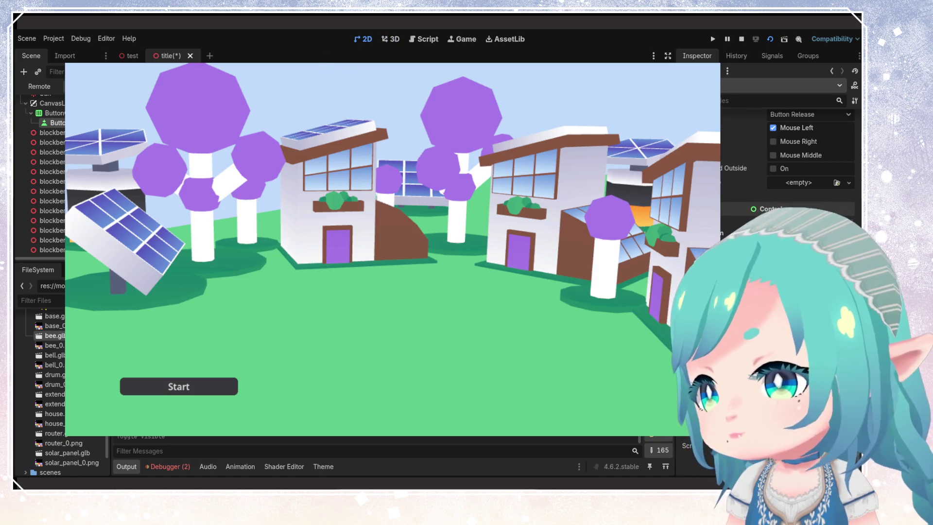
left_click(54, 113)
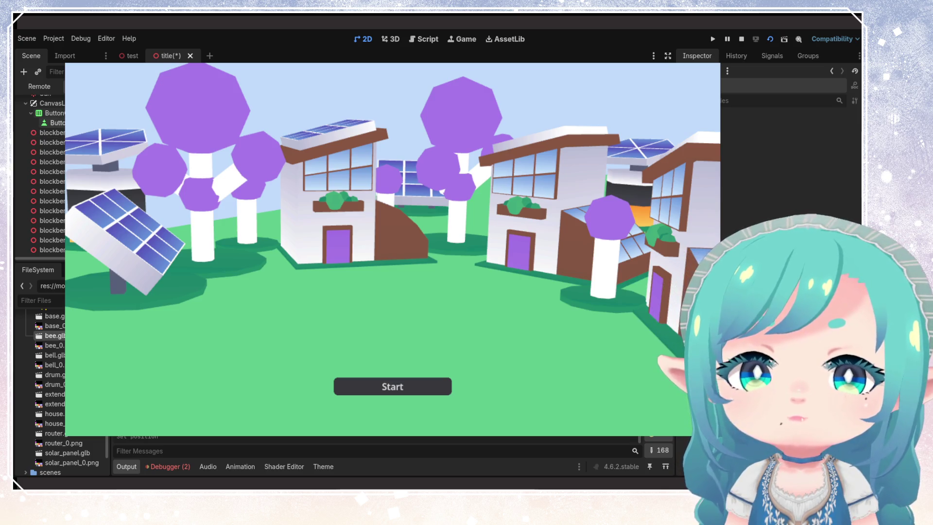
left_click(53, 122)
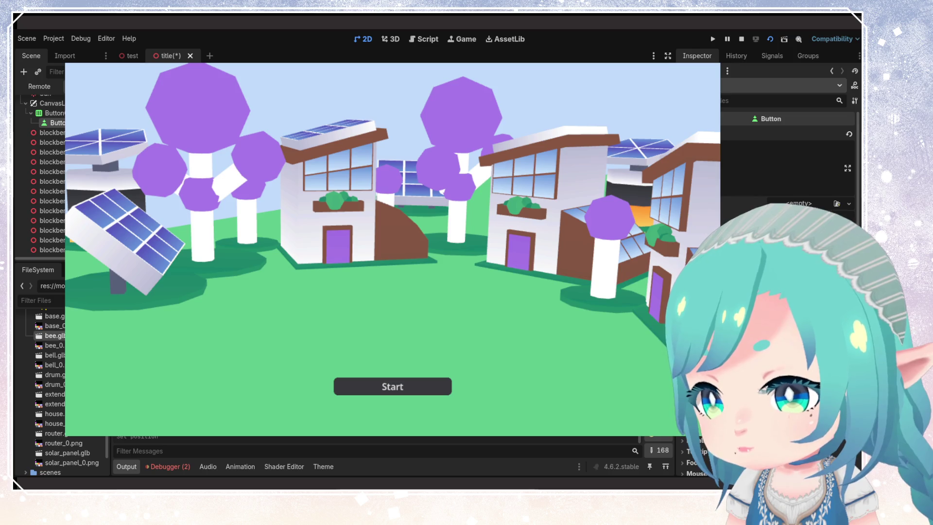
scroll(787, 170, "down", 2)
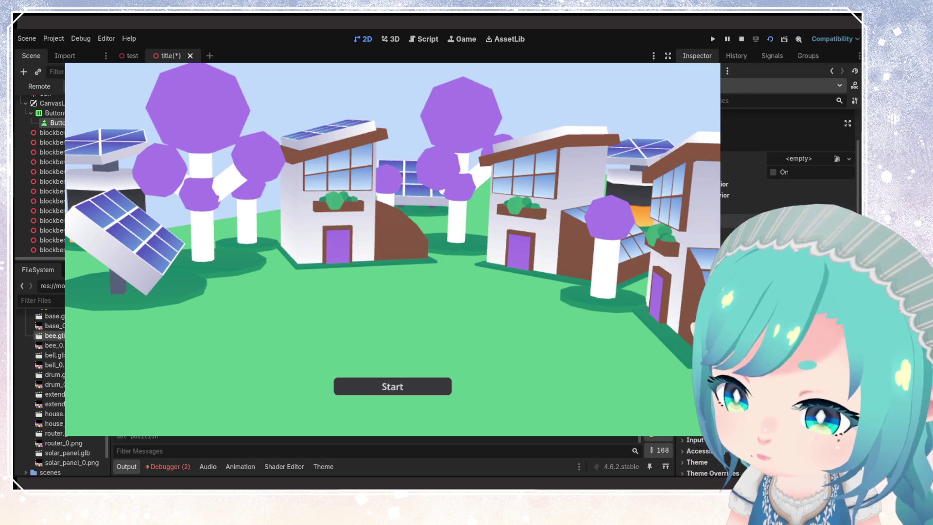
scroll(787, 170, "down", 2)
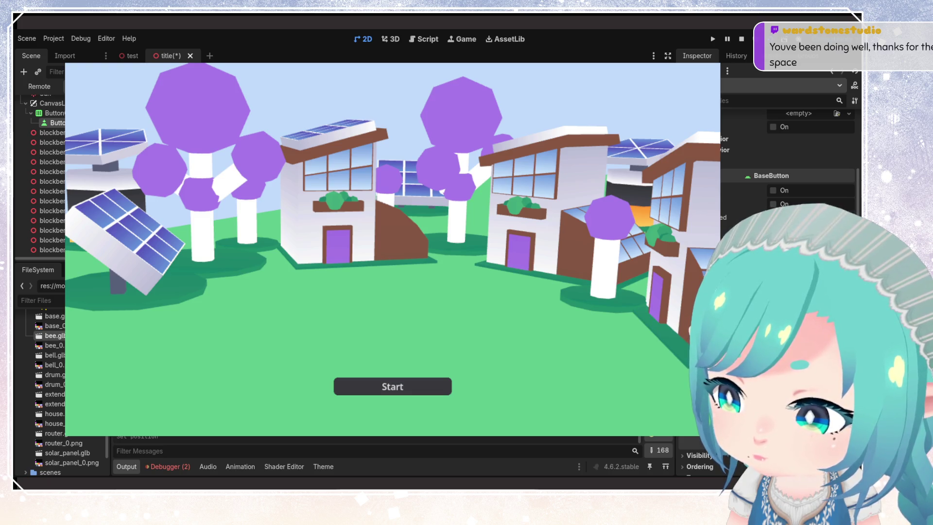
Step: Add a new Button node as a child of ButtonContainer, next to Start
scroll(788, 160, "down", 2)
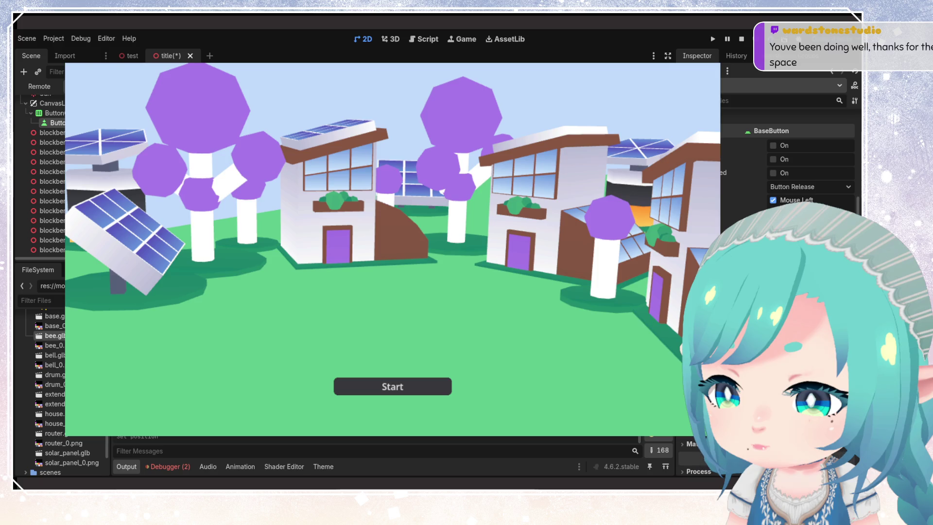
left_click(54, 112)
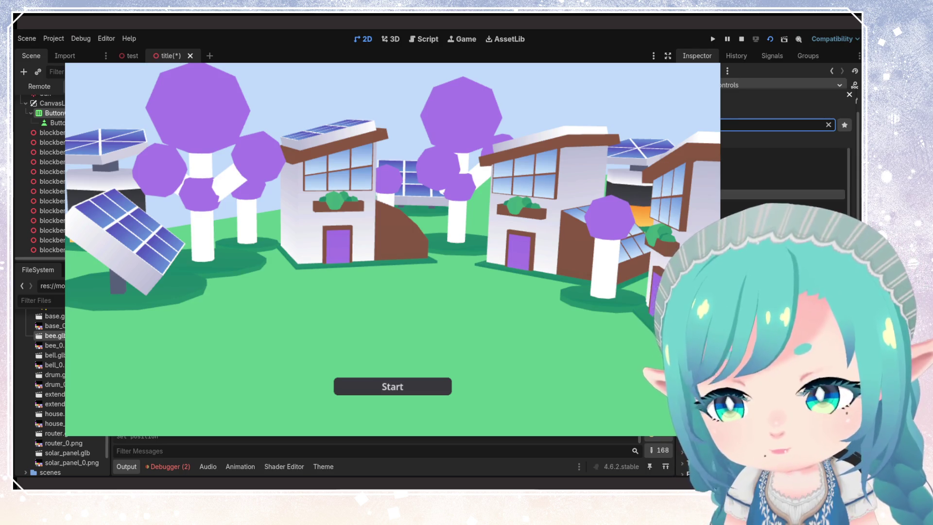
key("Return")
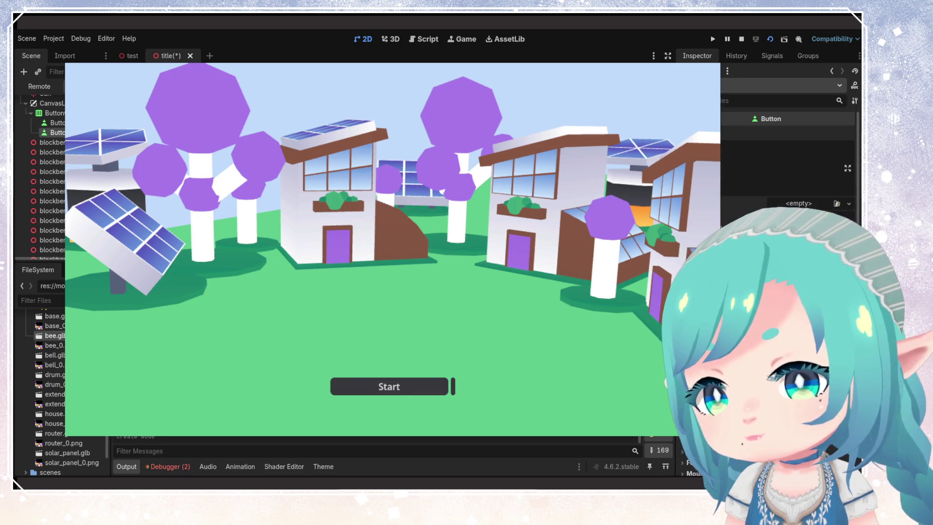
Step: Label the new button 'Credits' and give it the same minimum width as Start
left_click(758, 161)
type("C")
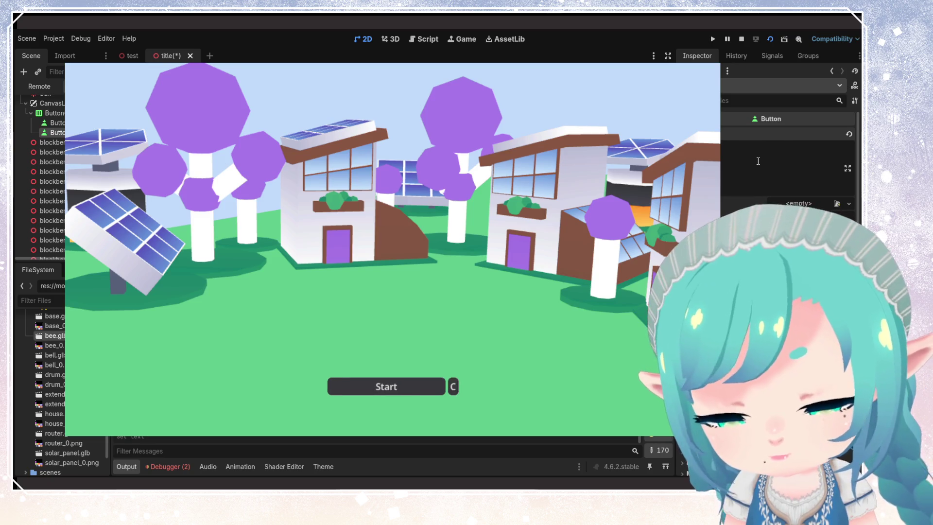
type("redits")
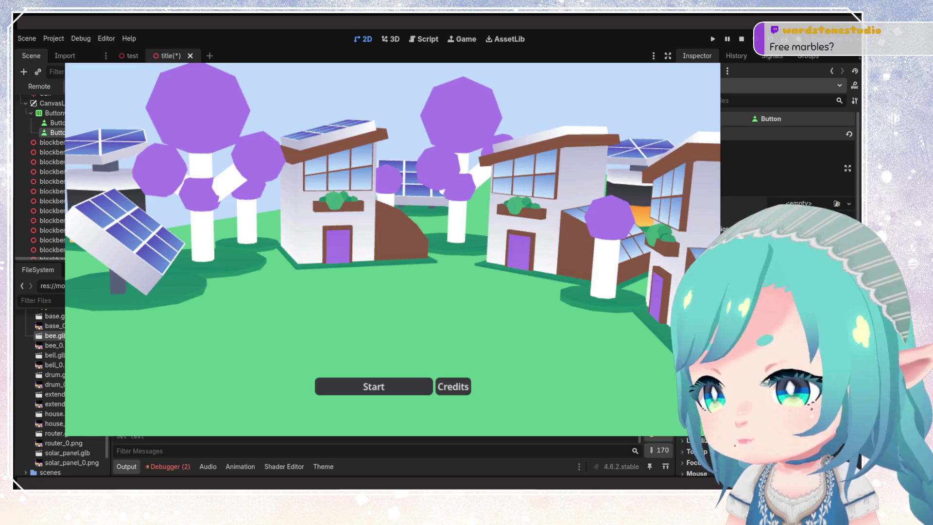
scroll(787, 156, "down", 5)
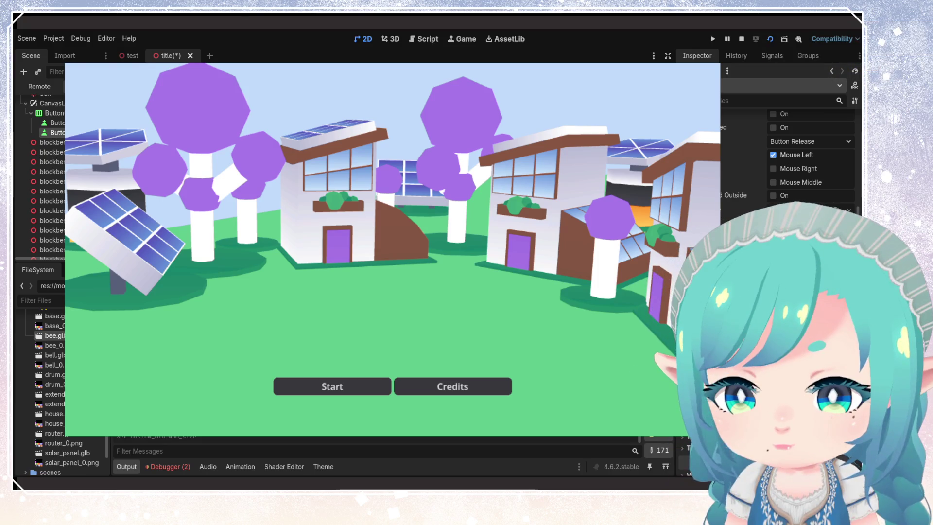
left_click(52, 112)
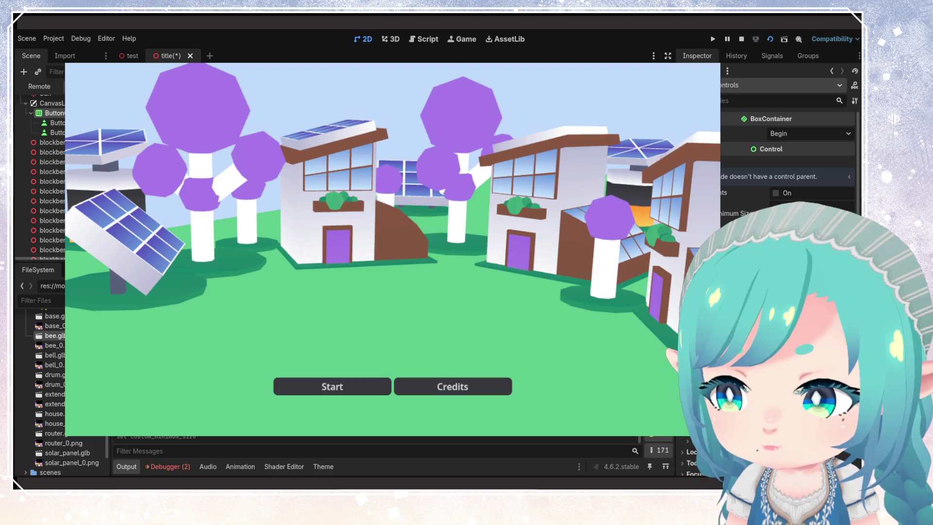
Step: Raise the ButtonContainer's Theme Overrides > Constants Separation to space out Start and Credits
scroll(787, 146, "down", 3)
scroll(787, 145, "down", 3)
scroll(787, 292, "up", 2)
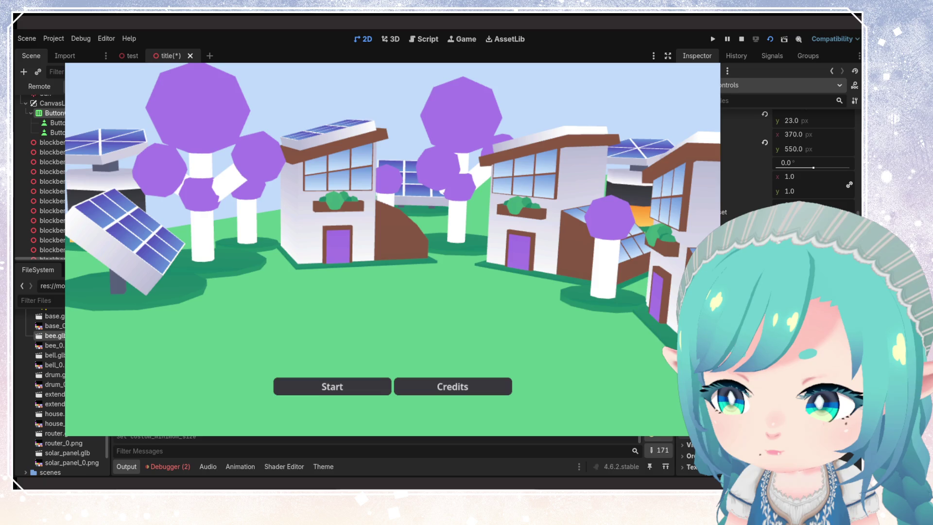
scroll(787, 292, "down", 2)
scroll(788, 291, "up", 2)
scroll(787, 291, "down", 2)
scroll(788, 291, "up", 2)
scroll(787, 156, "down", 2)
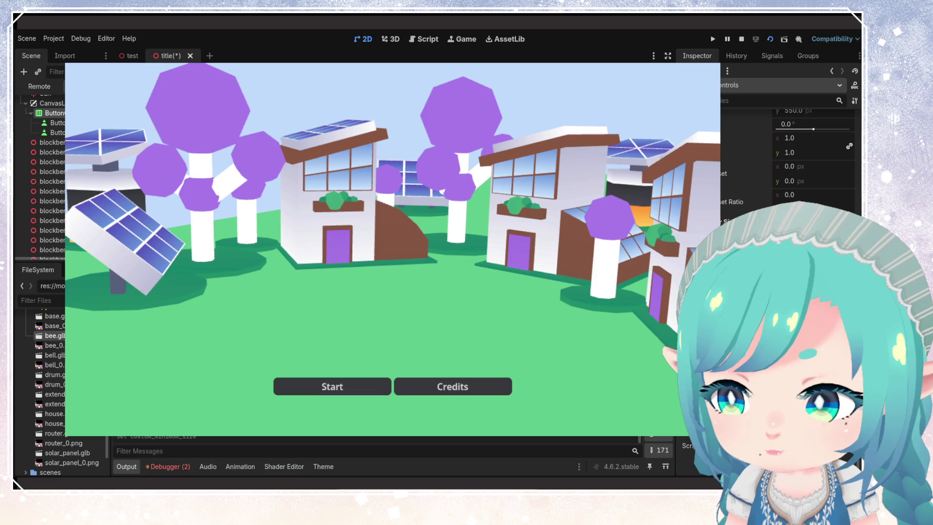
scroll(787, 161, "up", 5)
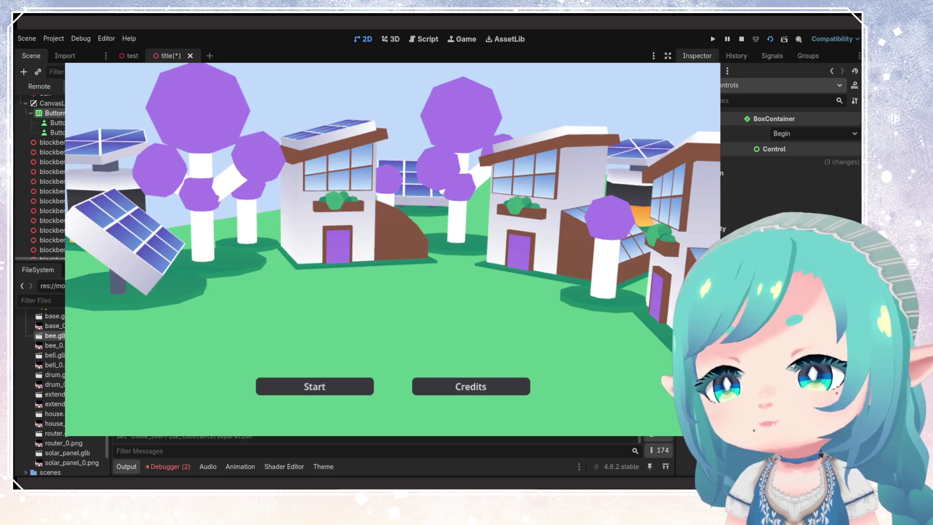
Step: Save the title scene with its CanvasLayer selected
scroll(58, 372, "up", 4)
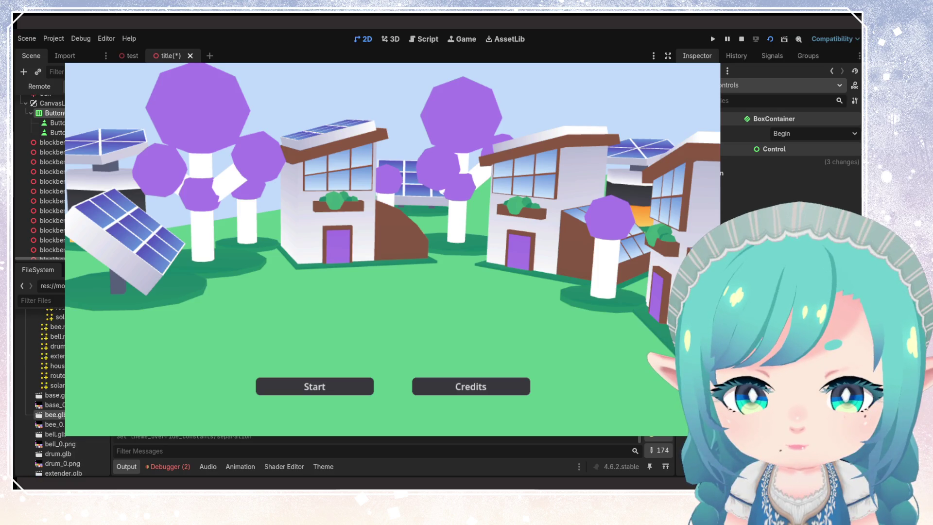
left_click(51, 103)
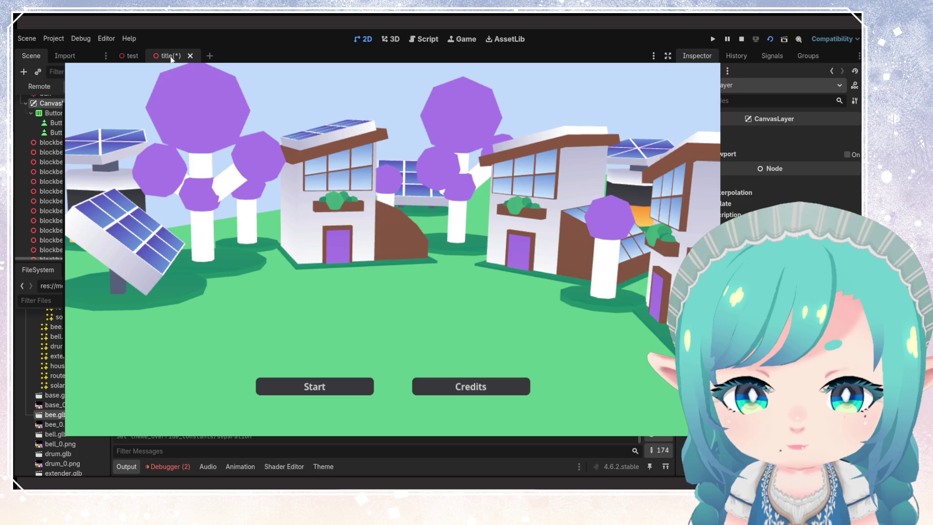
key("ctrl+s")
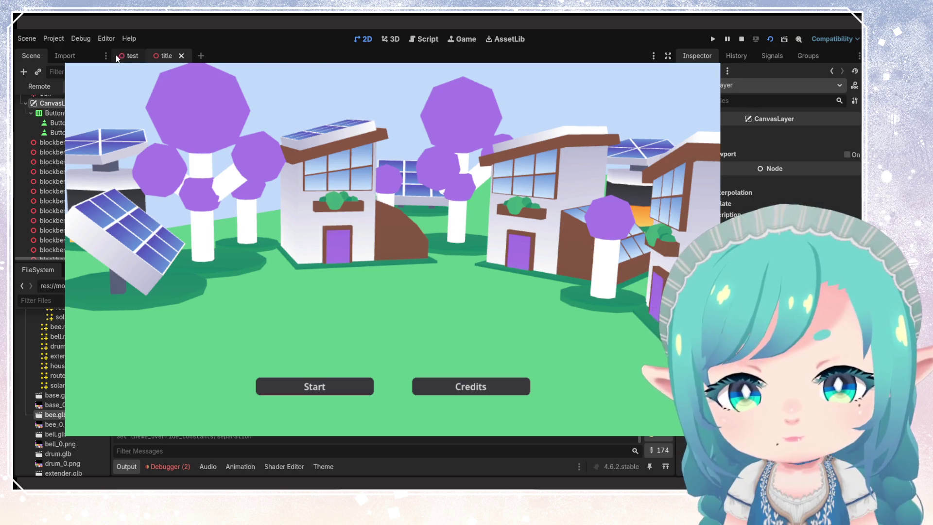
Step: Pick the Cash label in the test scene's HUD to copy, then return to the title scene
left_click(117, 58)
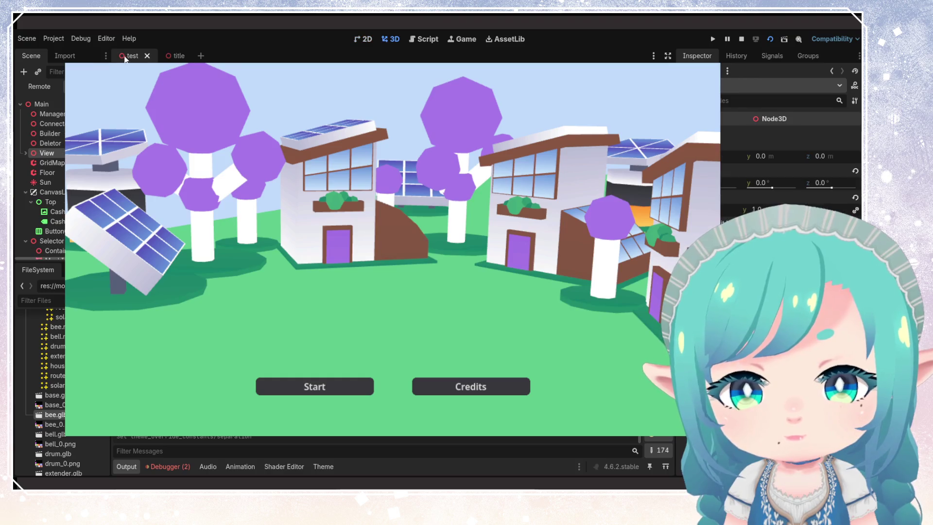
left_click(62, 212)
left_click(62, 222)
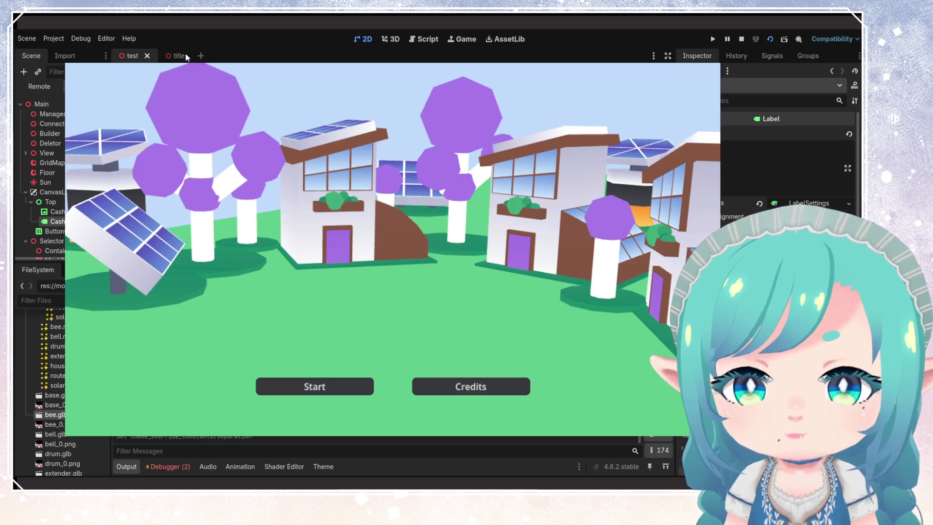
left_click(175, 56)
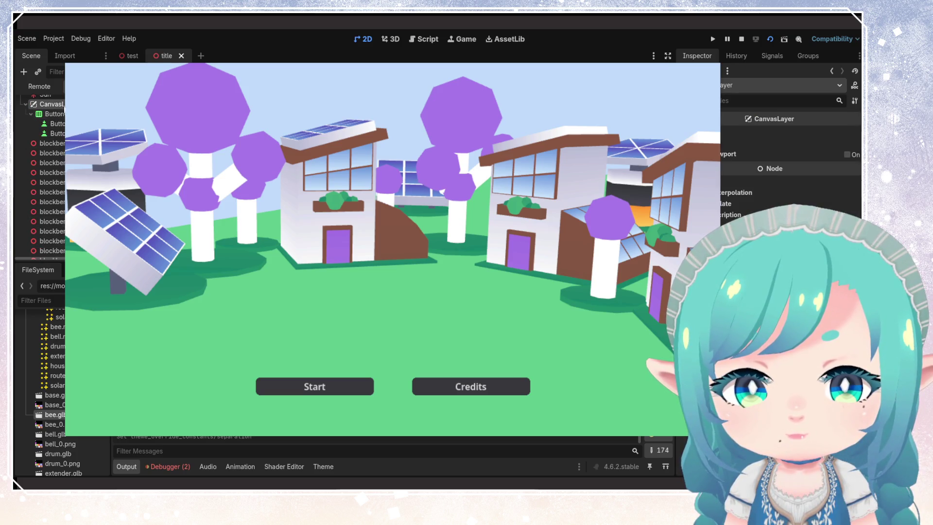
Step: Paste the Cash label under CanvasLayer, save the title scene and reload the running game
key("ctrl+v")
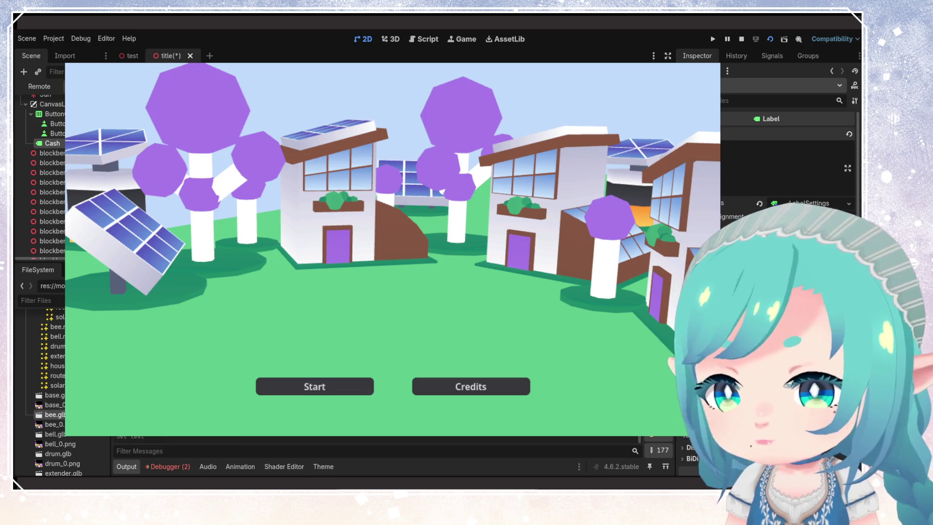
key("ctrl+s")
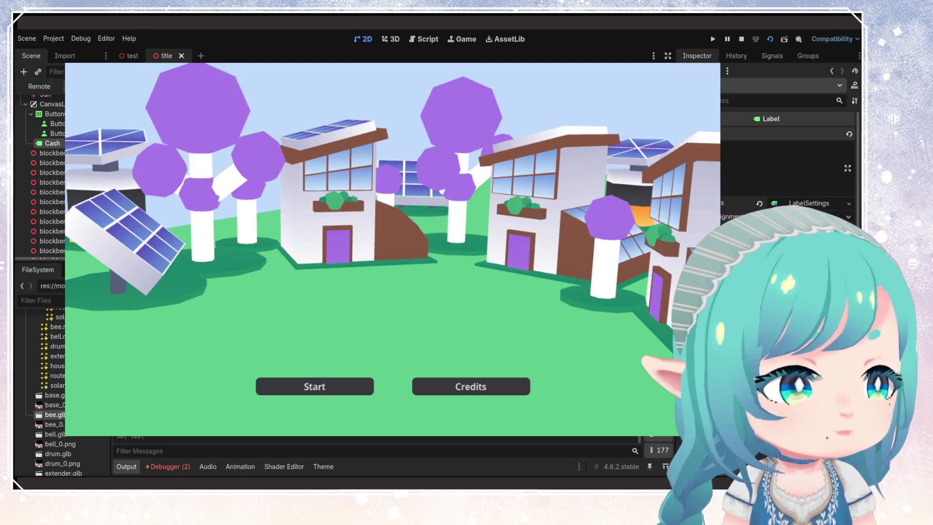
left_click(771, 39)
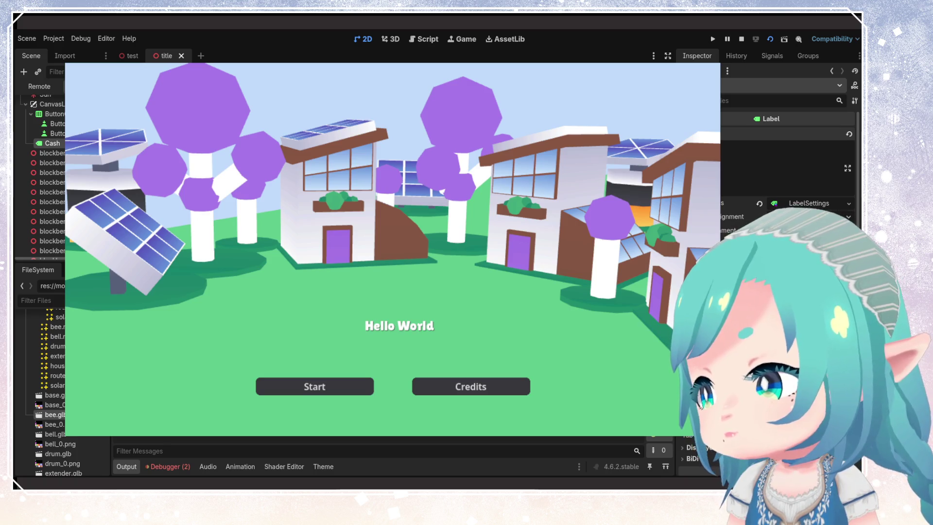
Step: Increase the LabelSettings font size so the Hello World title is larger
scroll(788, 156, "down", 5)
scroll(787, 194, "down", 3)
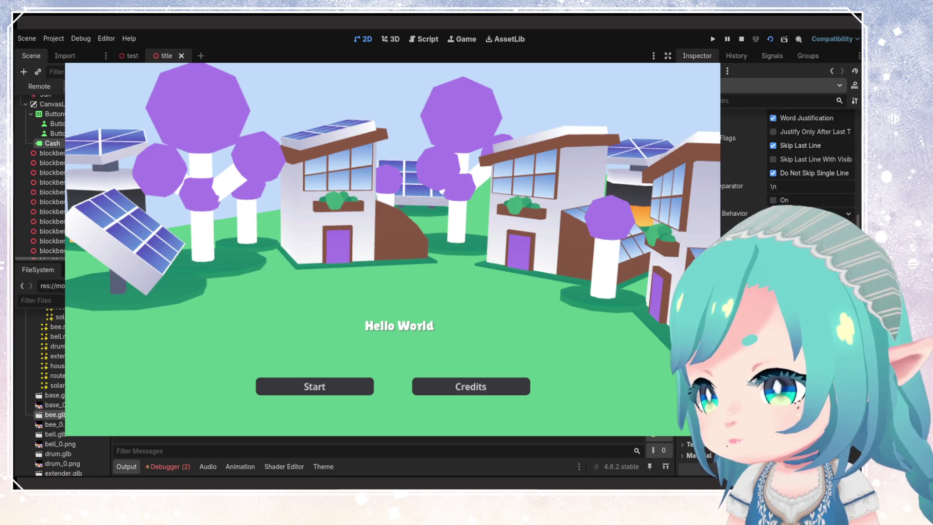
scroll(783, 204, "up", 8)
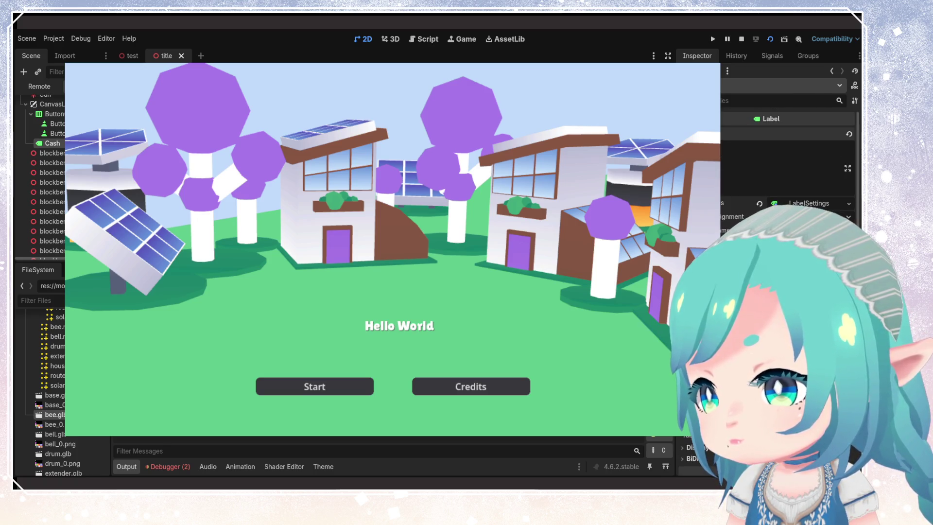
left_click(783, 205)
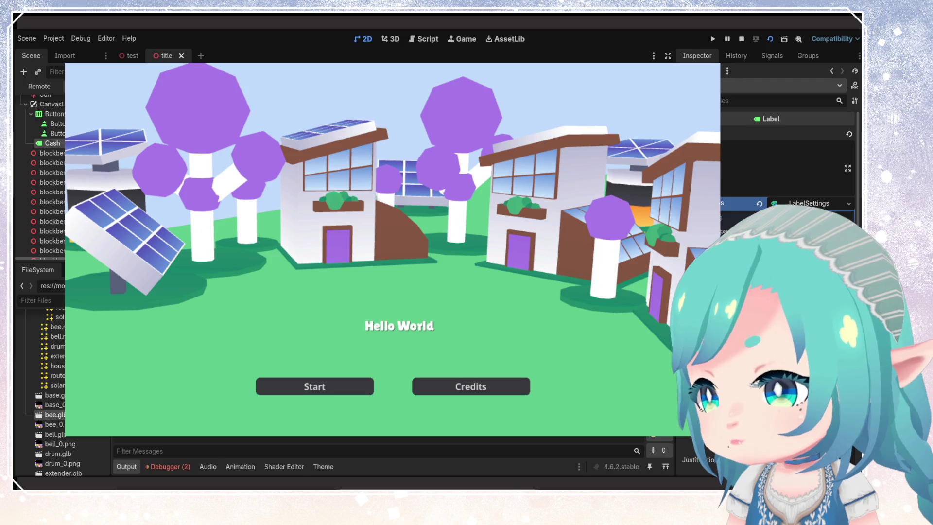
left_click_drag(787, 228, 817, 229)
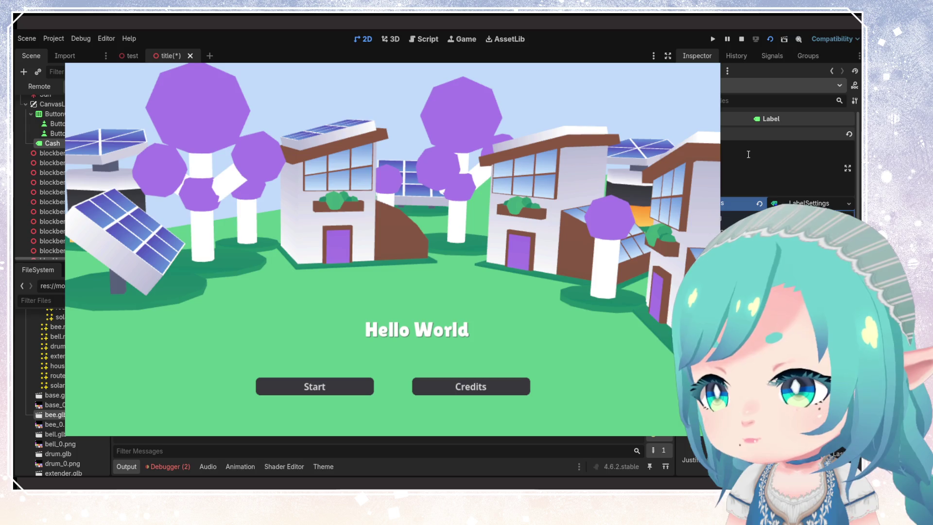
Step: Change the title label's text from Hello World to Solar Signals
key("ctrl+a")
type("Solar Sigh")
key("BackSpace")
type("nals")
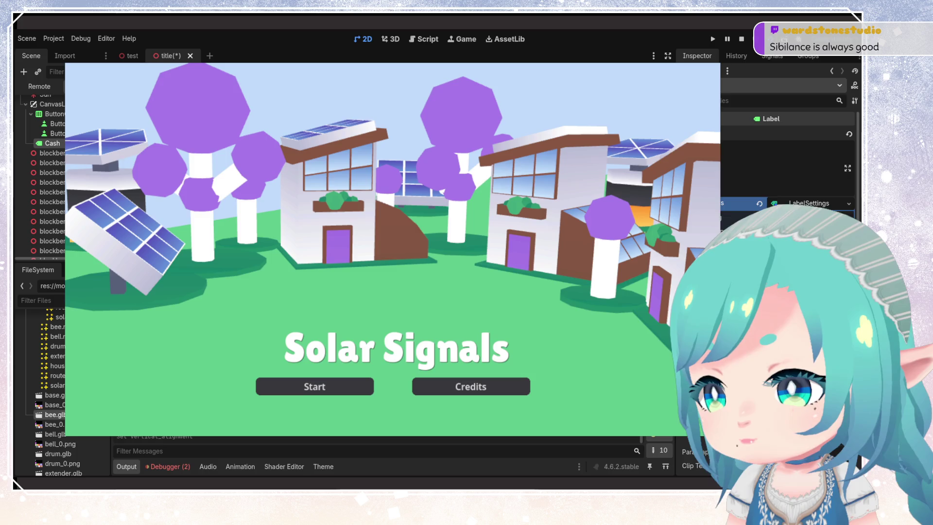
Step: Review the label's alignment properties, save the title scene, and stop the running game
scroll(788, 165, "down", 3)
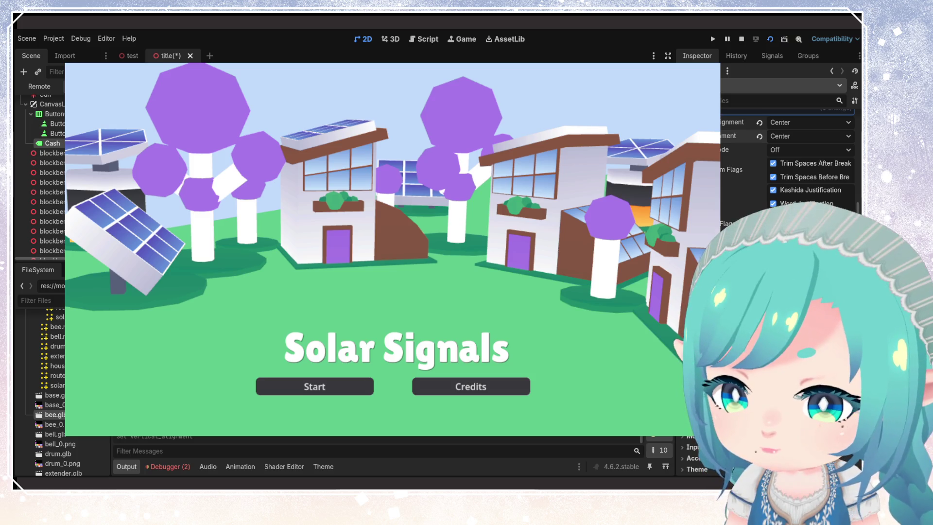
scroll(787, 161, "down", 2)
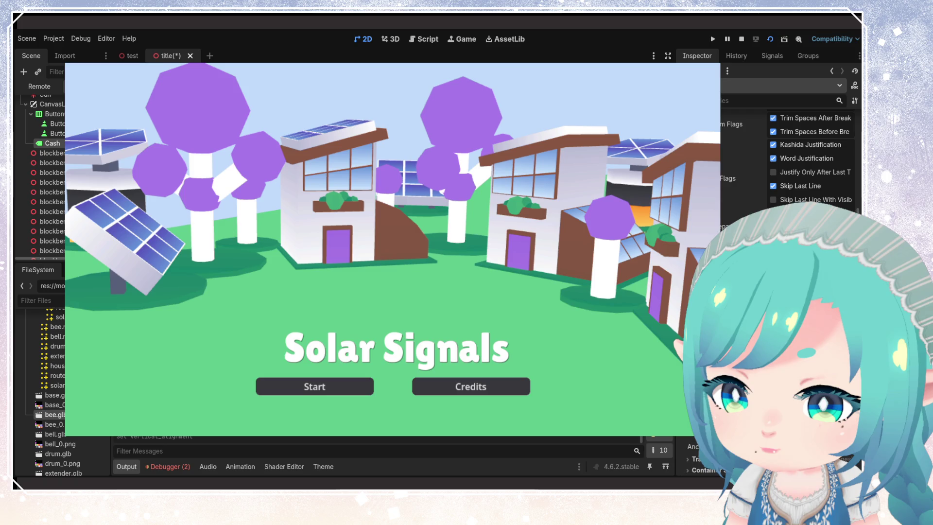
scroll(788, 160, "down", 4)
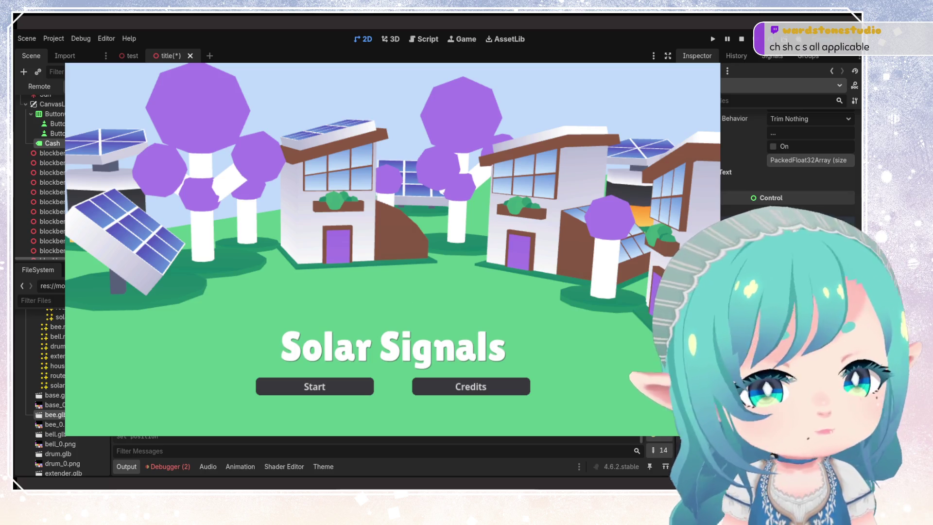
key("ctrl+s")
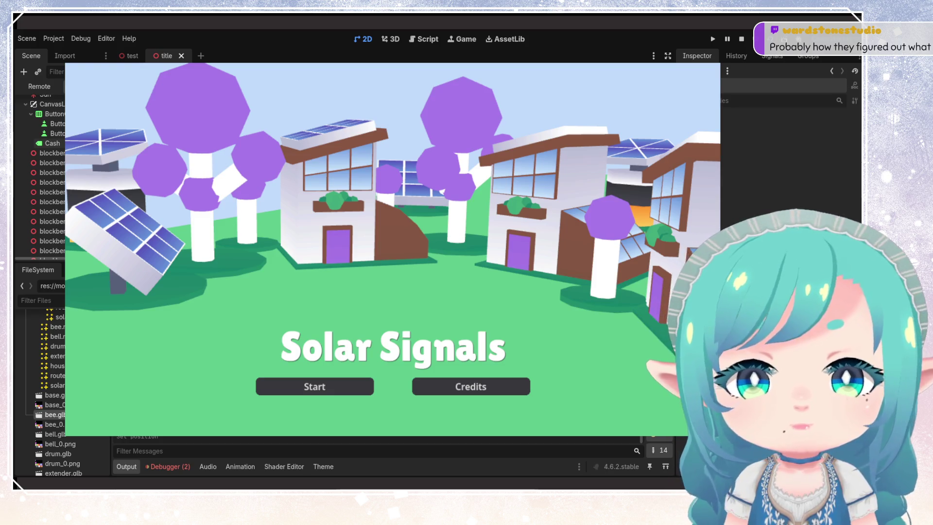
key("F8")
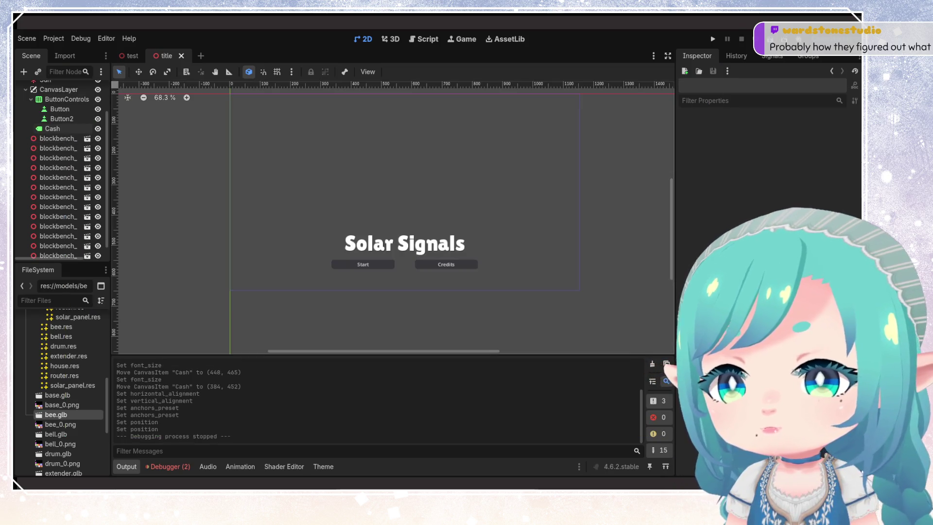
Step: Inspect the Start button's properties, then select the ButtonControls container
left_click(334, 262)
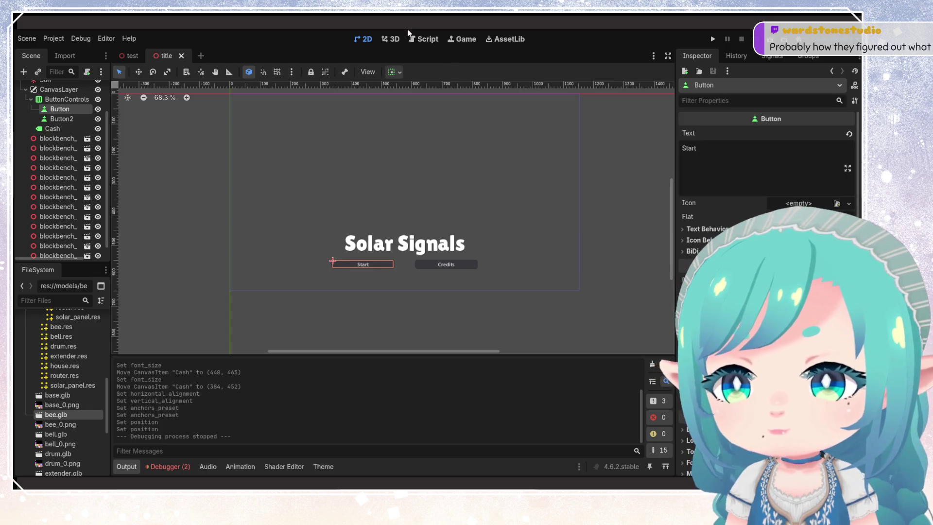
scroll(768, 292, "down", 5)
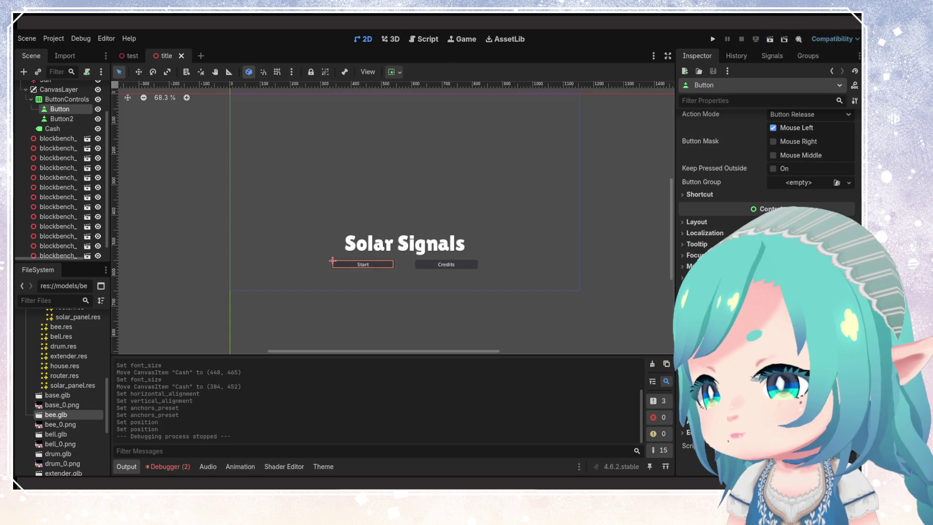
scroll(767, 195, "up", 3)
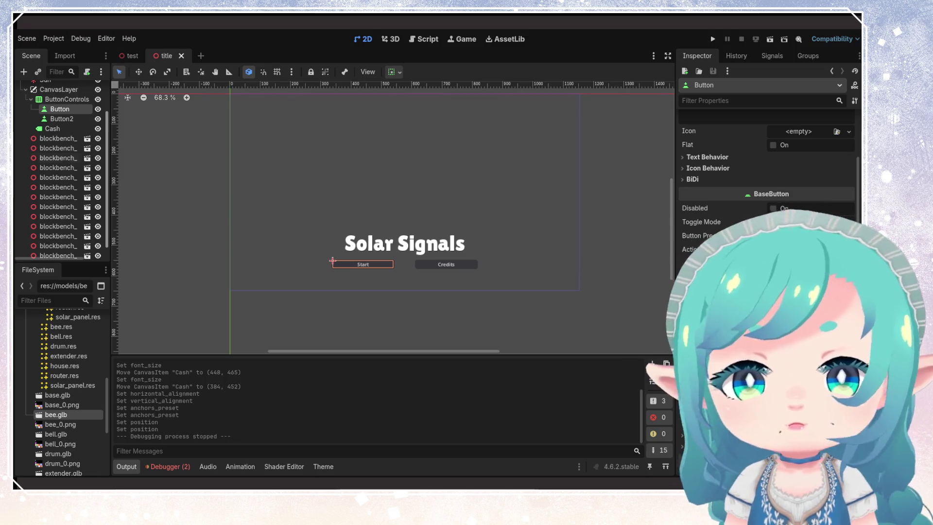
scroll(63, 170, "up", 1)
left_click(67, 120)
Step: Add a LinkButton child node under ButtonControls
right_click(71, 122)
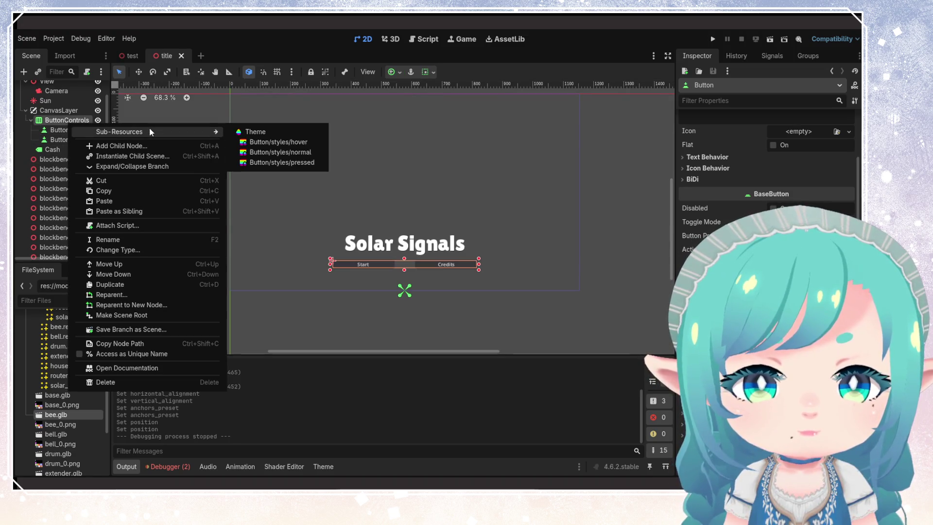
left_click(141, 146)
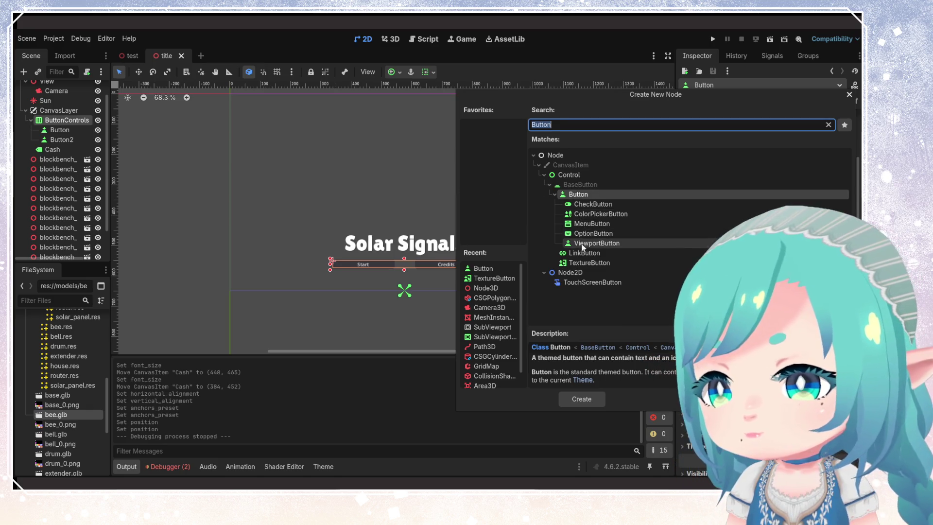
left_click(584, 258)
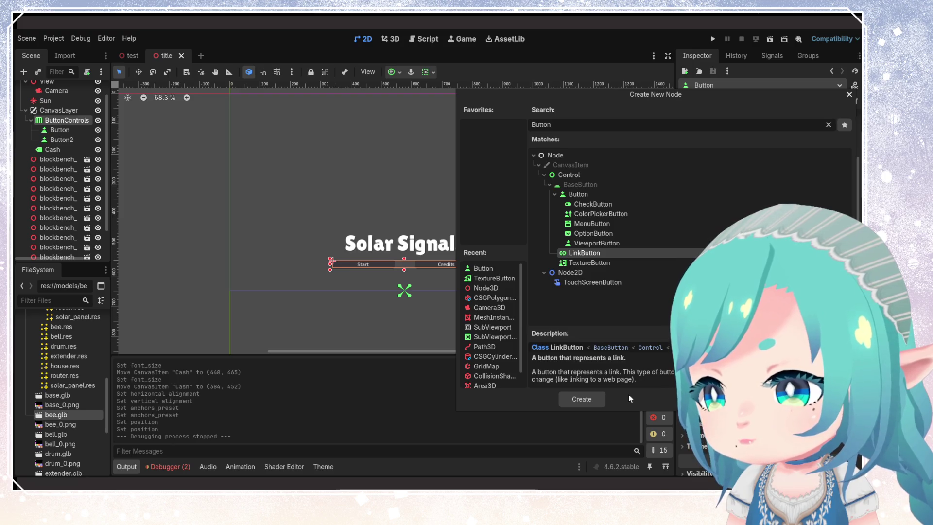
left_click(595, 399)
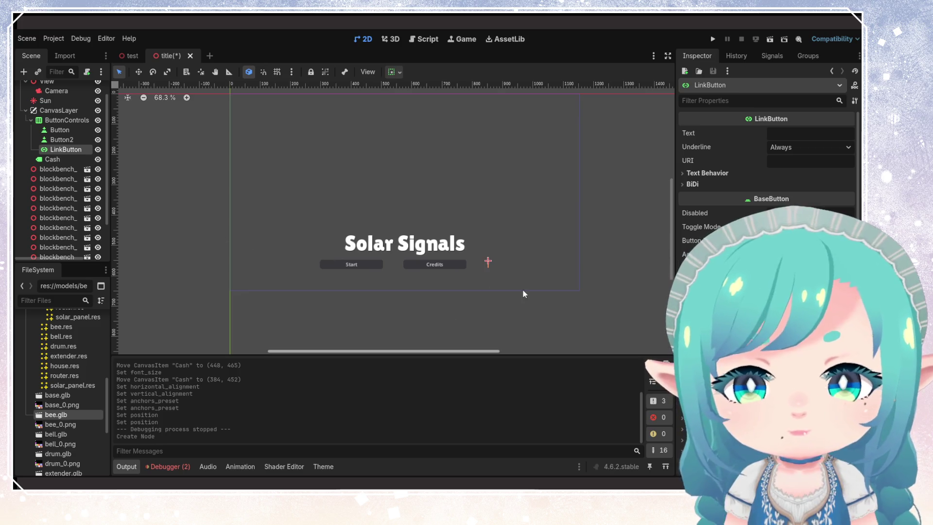
Step: Set the LinkButton's text to Credits and keep its underline at Always
left_click(775, 134)
type("C")
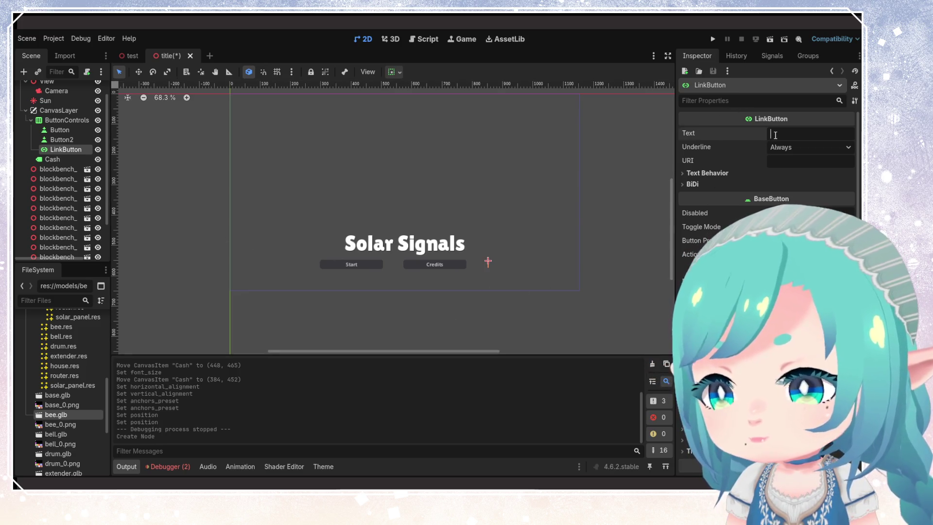
type("redits")
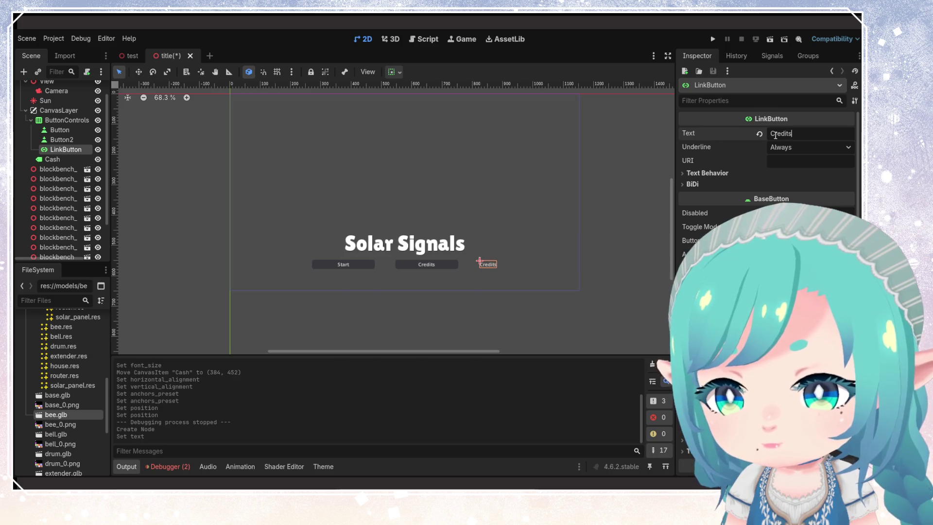
left_click(797, 148)
left_click(800, 150)
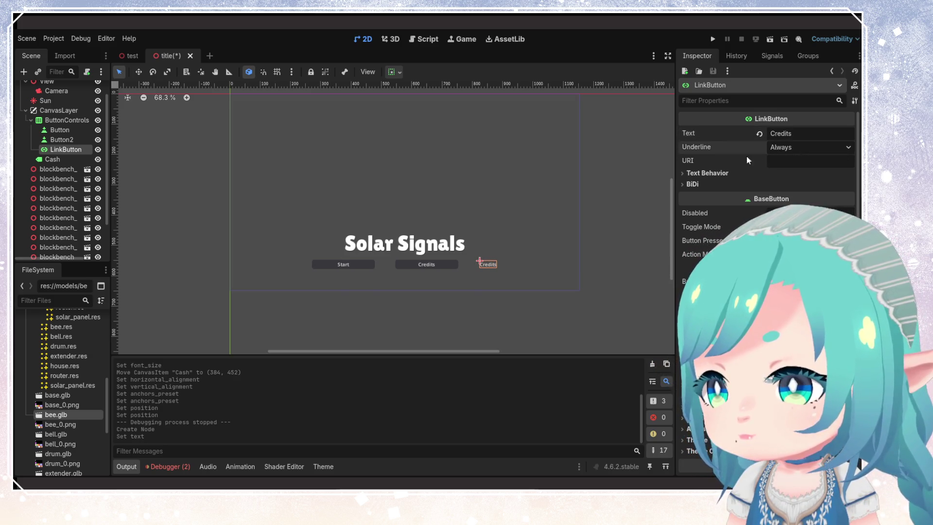
left_click(780, 152)
left_click(783, 153)
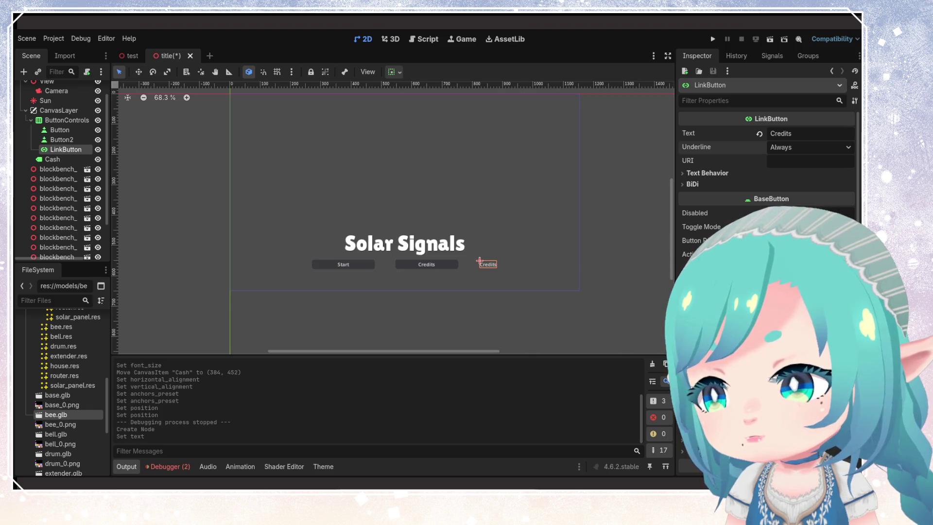
Step: Request deletion of the LinkButton node
scroll(700, 321, "down", 3)
scroll(699, 233, "up", 3)
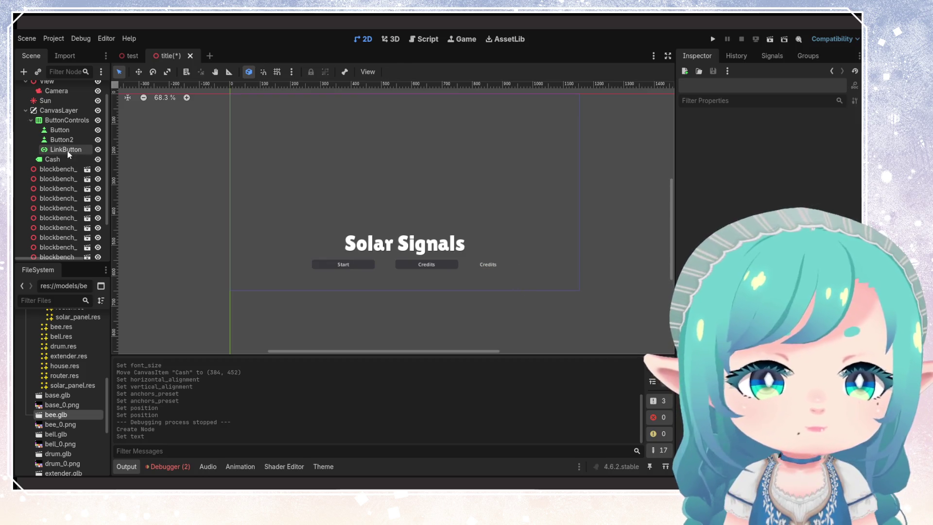
key("Delete")
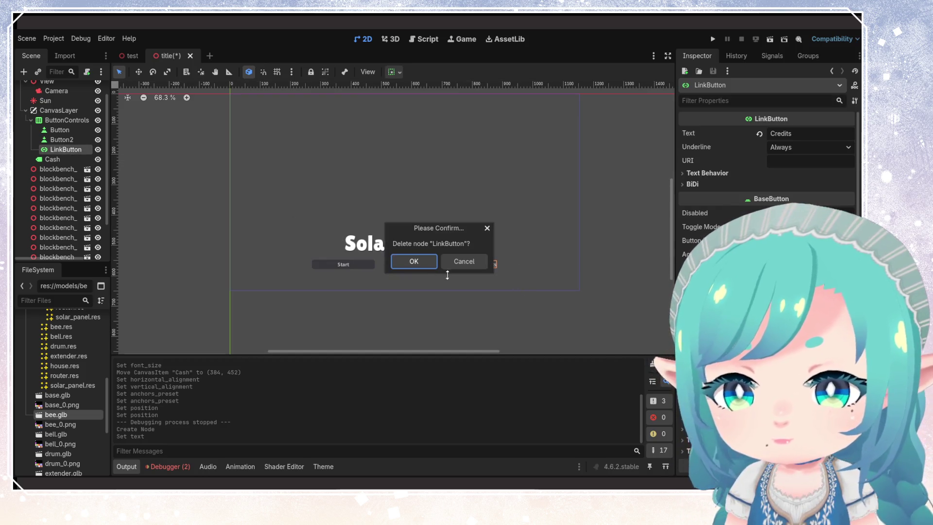
Step: Confirm deleting the LinkButton, abandon adding another child node, and select the Start button
left_click(418, 261)
right_click(81, 123)
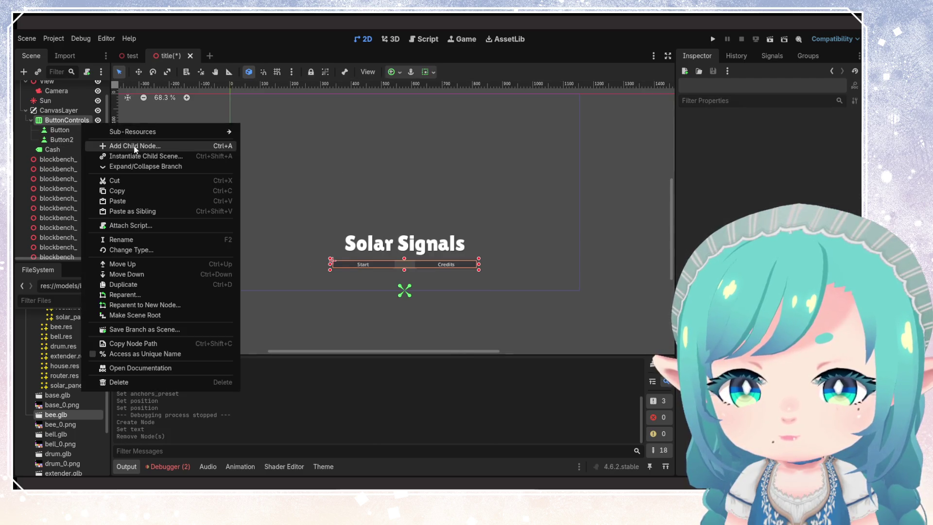
left_click(146, 144)
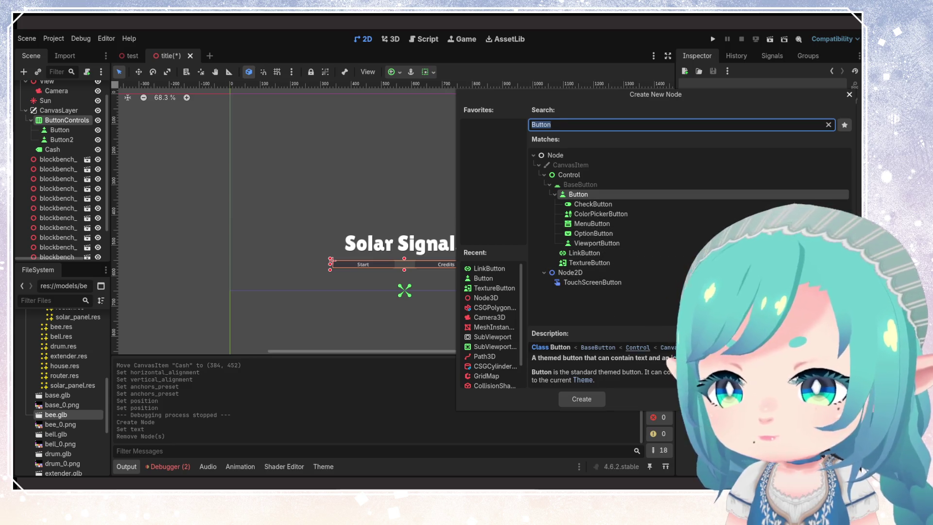
key("Escape")
left_click(444, 260)
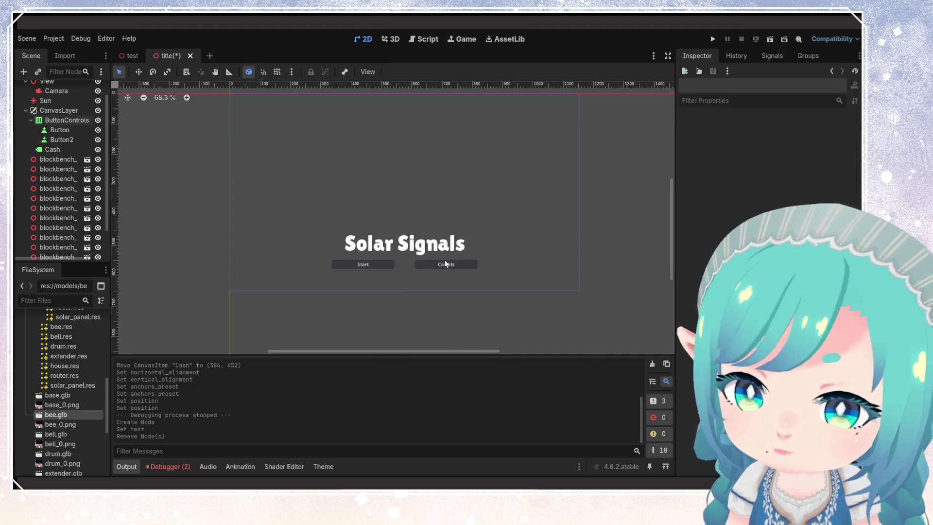
left_click(363, 264)
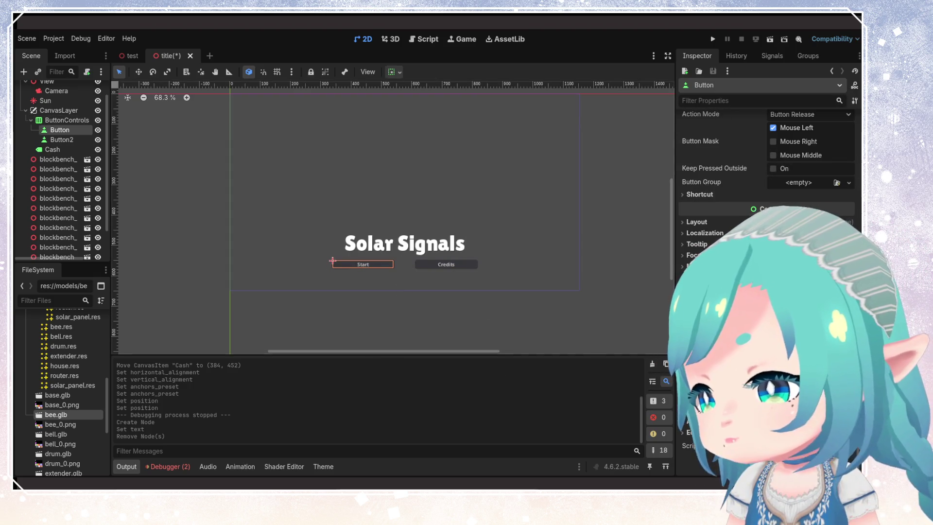
Step: Attach a new script named start_game.gd to the Start button
key("ctrl+alt+o")
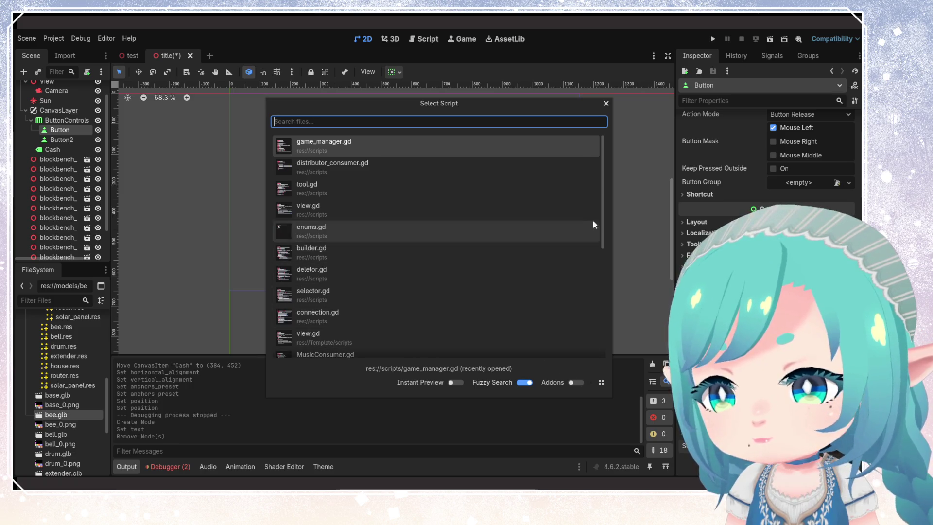
left_click(606, 103)
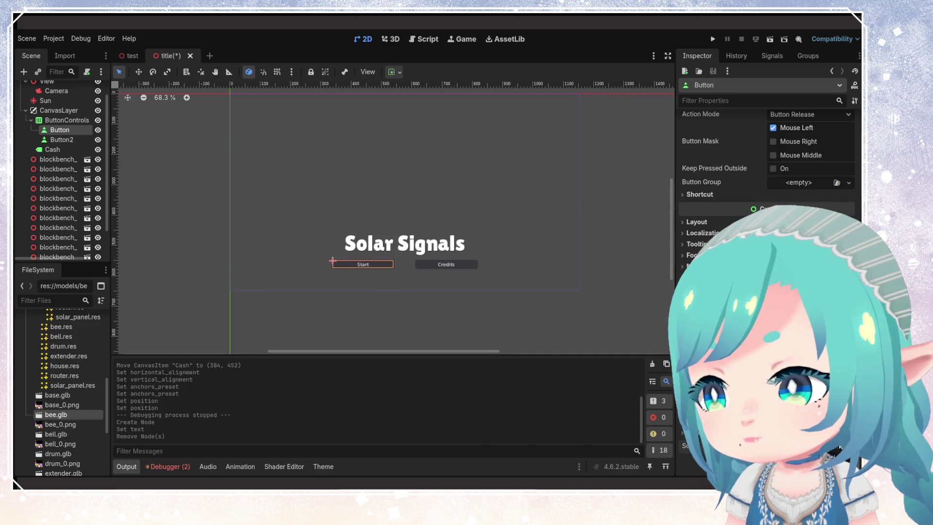
key("ctrl+alt+a")
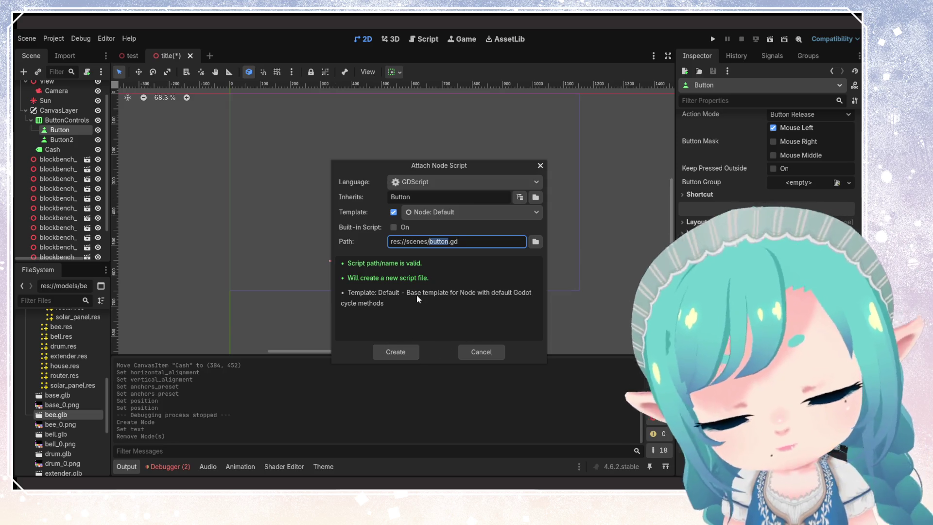
type("start_game")
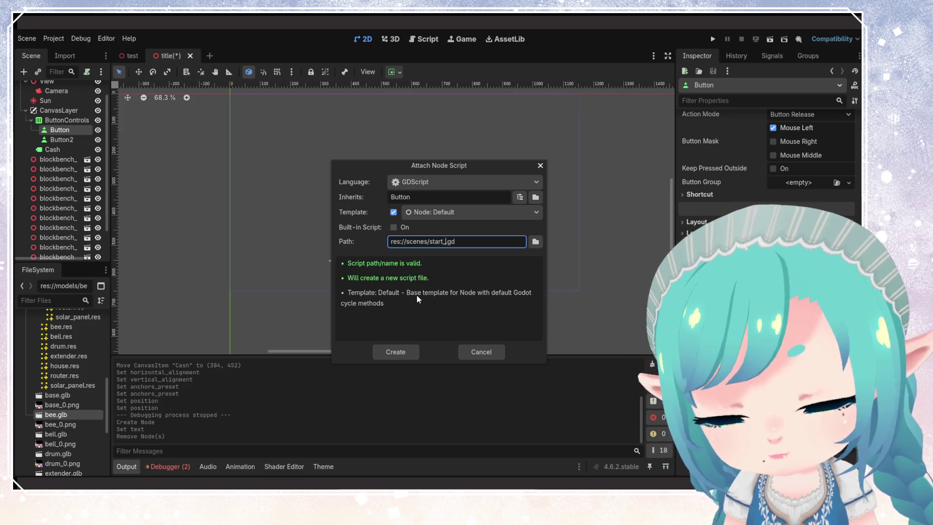
key("Return")
left_click(340, 129)
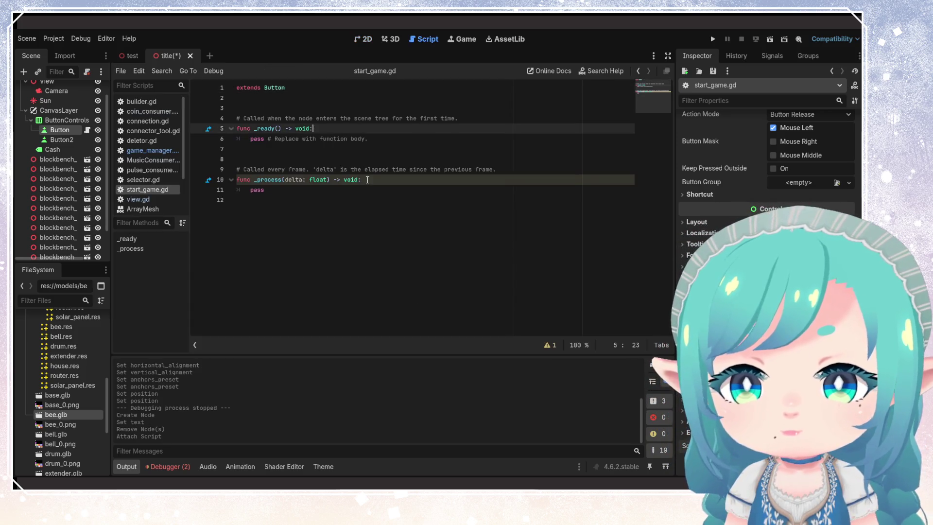
Step: Add a button_pressed line inside the _ready function of start_game.gd
left_click(326, 181)
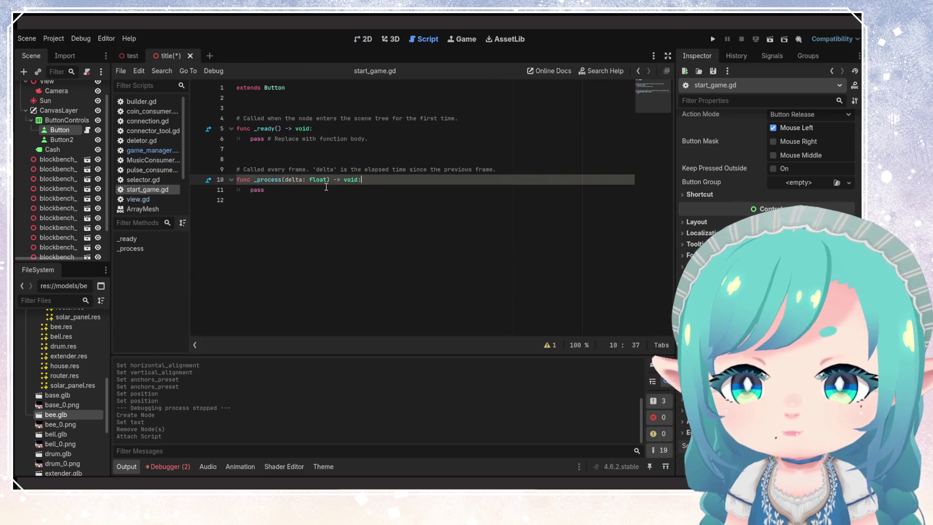
left_click(384, 138)
left_click(340, 129)
key("Return")
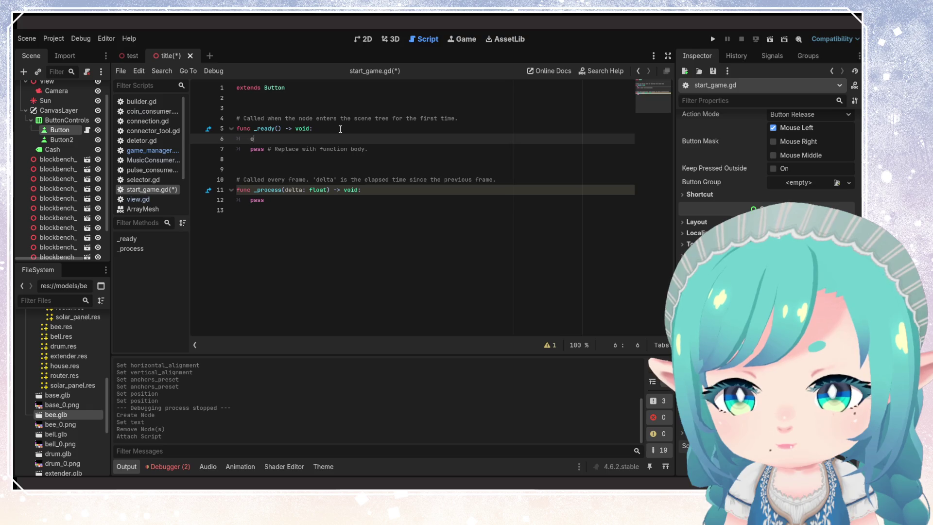
type("n_pre")
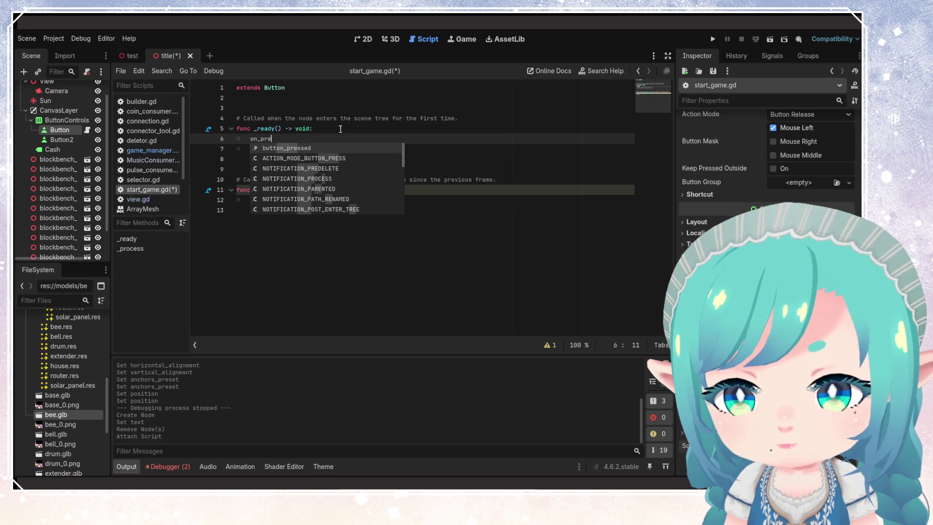
key("Return")
type("/")
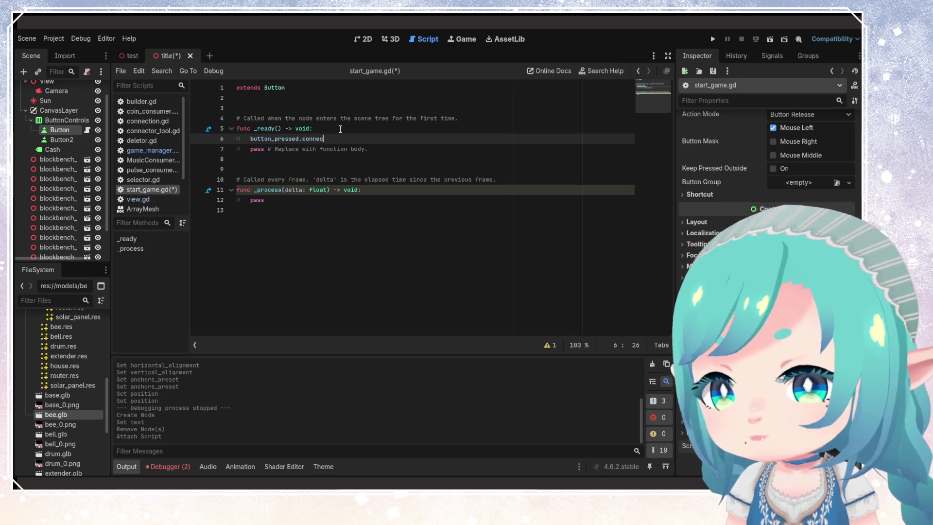
Step: Replace _process with func change_scene() -> void: pass, connect button_pressed(change_scene), and save
left_click_drag(279, 196, 229, 180)
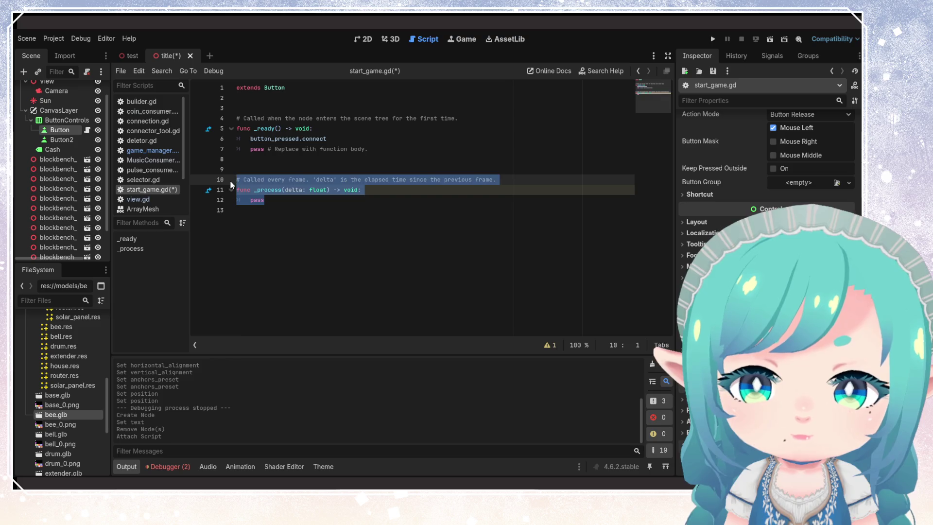
type("fun")
type("c _")
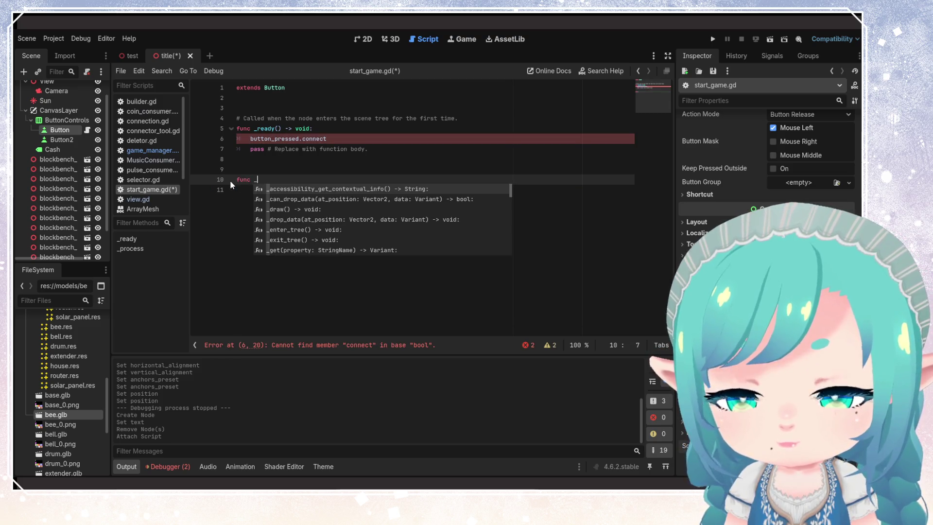
key("BackSpace")
type("change_sc")
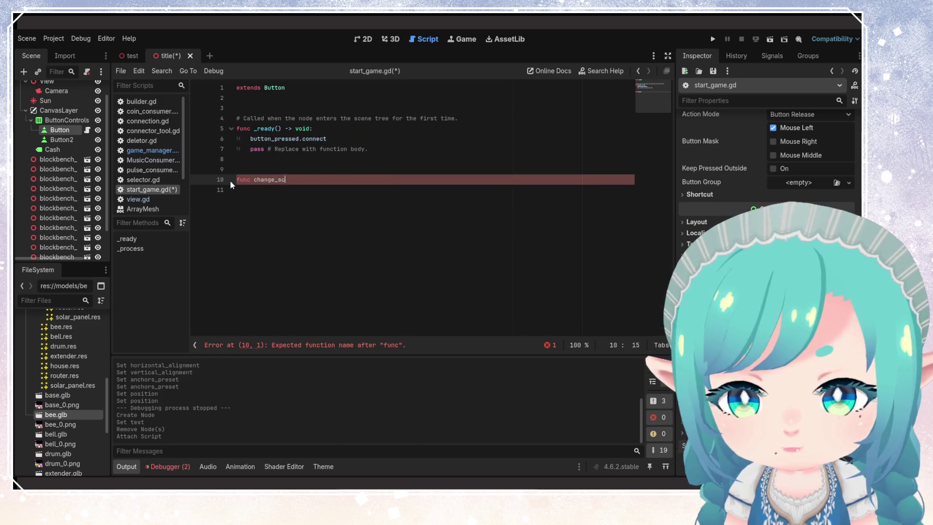
type("ene() -> void:")
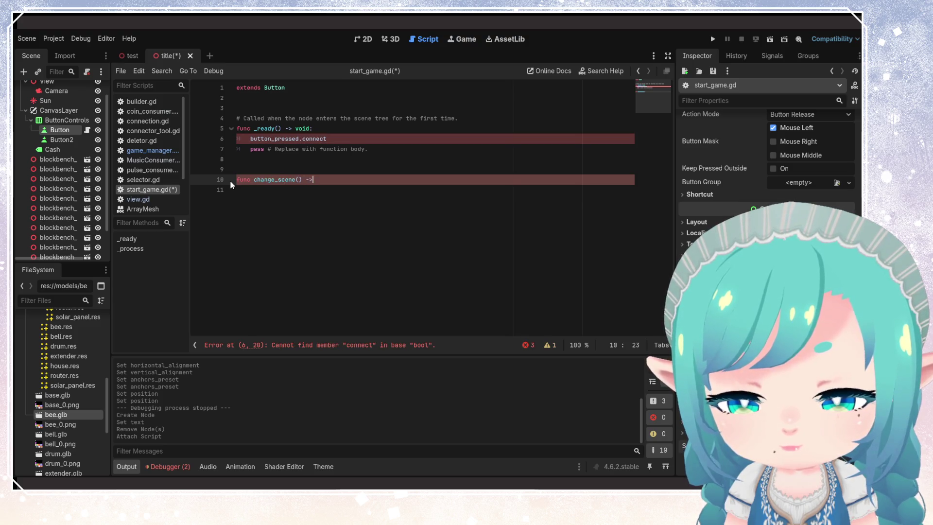
key("Return")
type("pass")
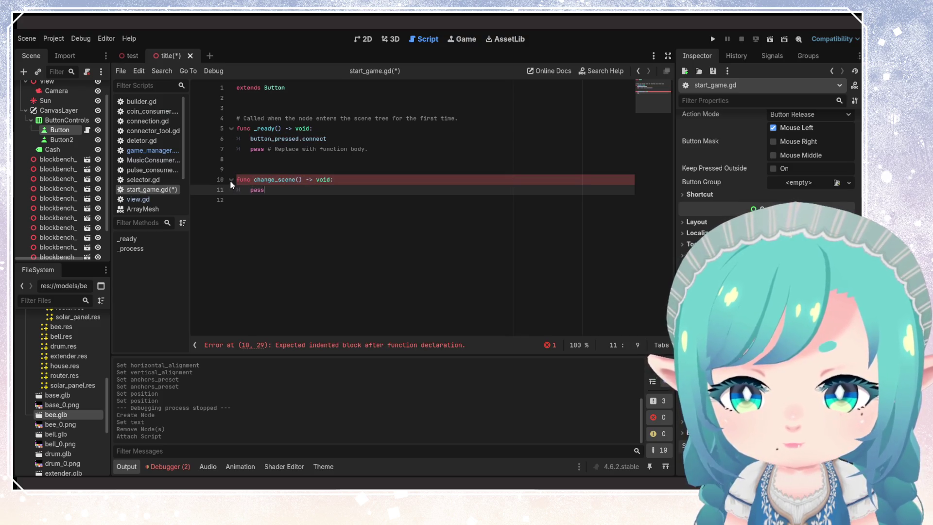
double_click(275, 179)
type("(change_scene")
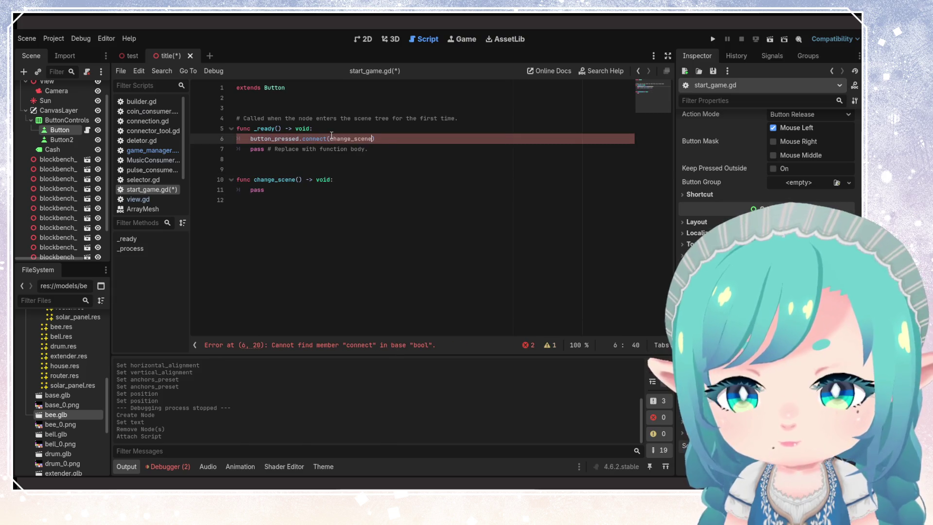
key("ctrl+s")
left_click(350, 168)
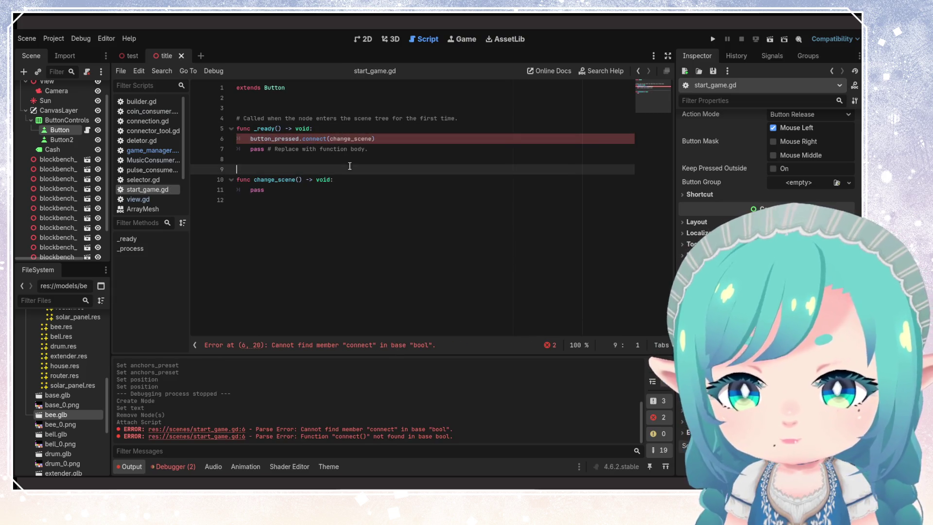
Step: Clear the connect call and the button_pressed text from line 6 of start_game.gd
mouse_move(367, 141)
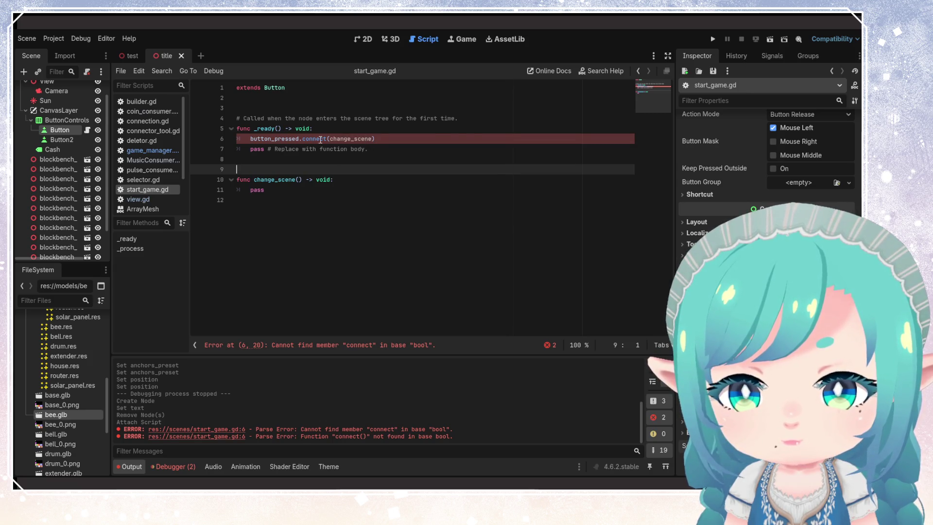
left_click_drag(381, 139, 300, 139)
key("BackSpace")
type(".")
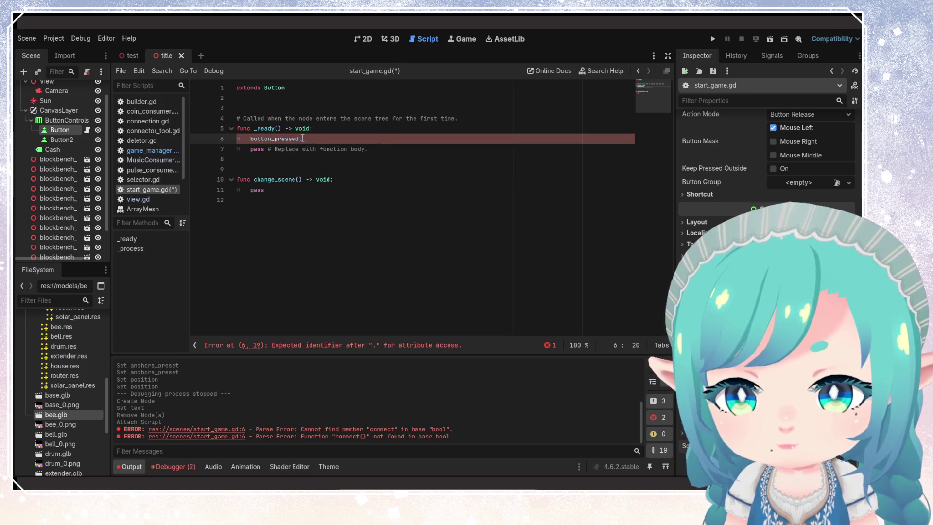
key("BackSpace")
key("BackSpace")
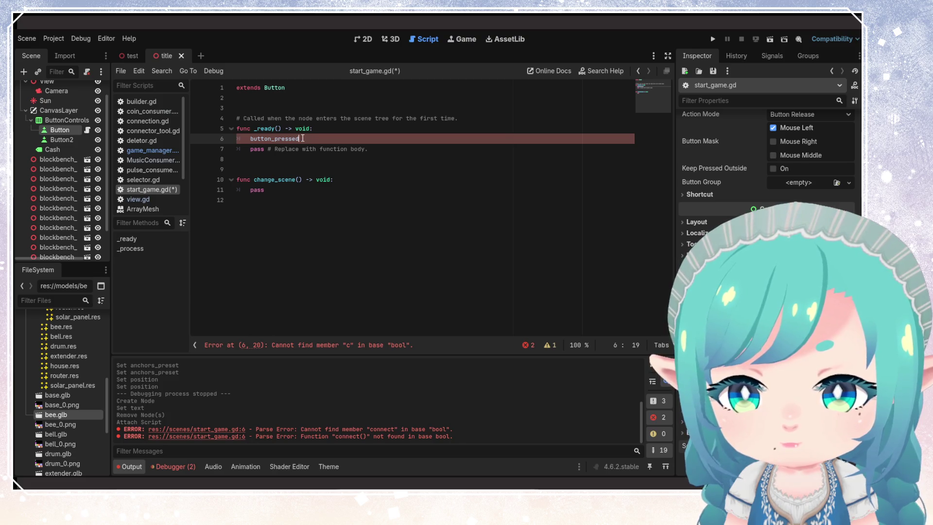
type(".")
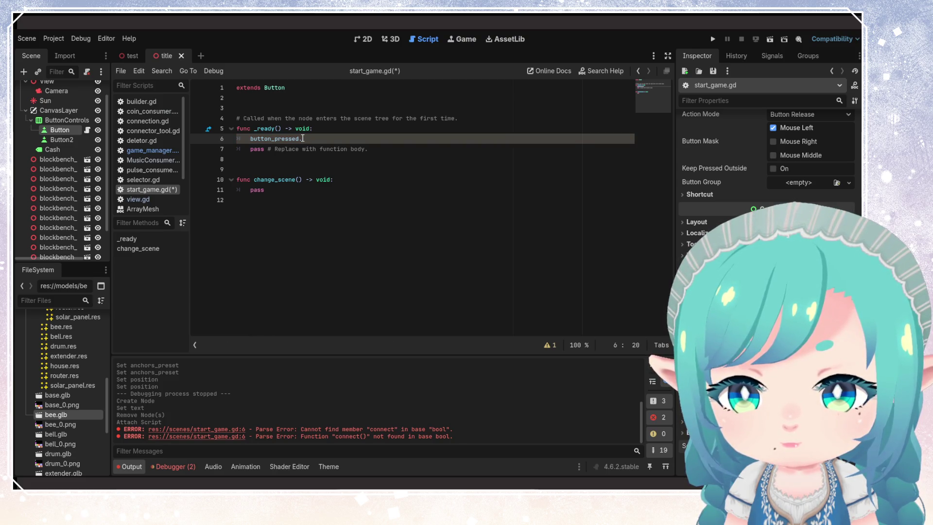
left_click_drag(302, 139, 250, 139)
key("BackSpace")
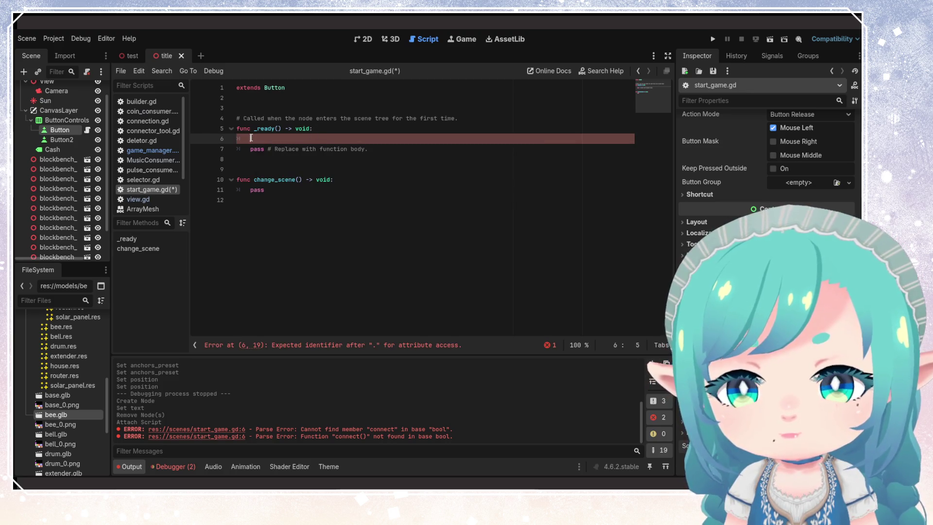
Step: Enter button_down on line 6 from autocomplete, then switch to deletor.gd
type("bu")
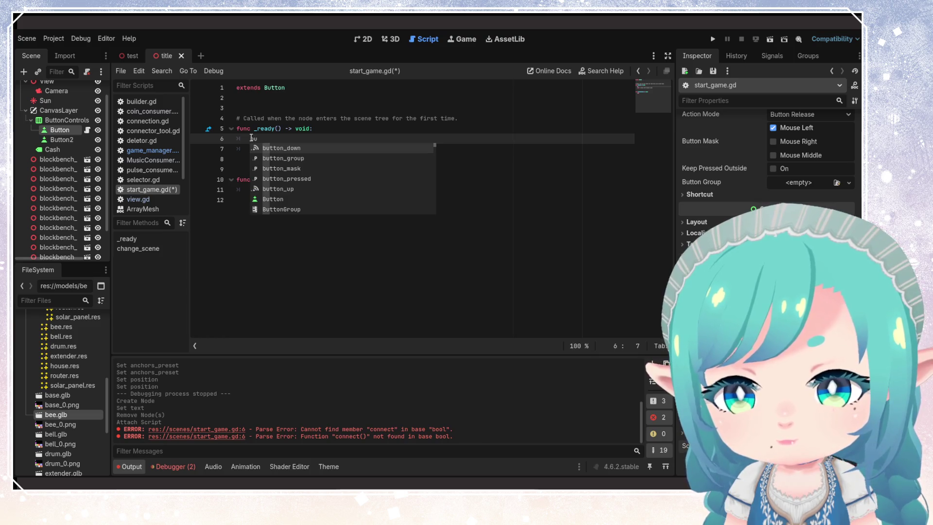
type("tton")
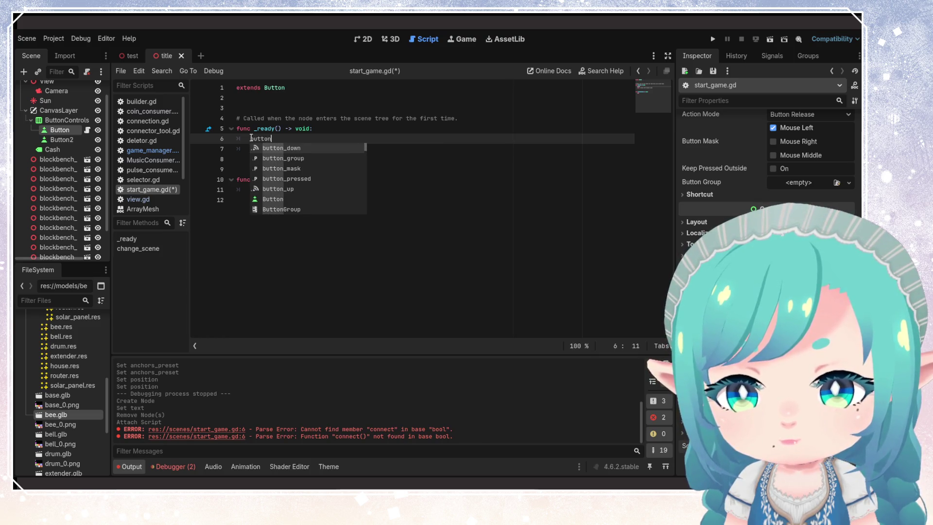
key("Down")
key("Down")
key("Down")
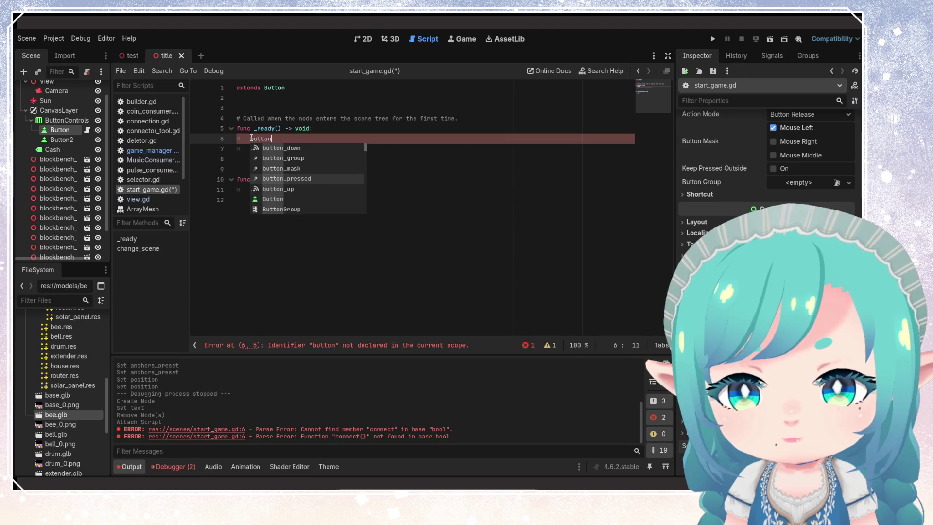
key("Down")
key("Down")
key("Down")
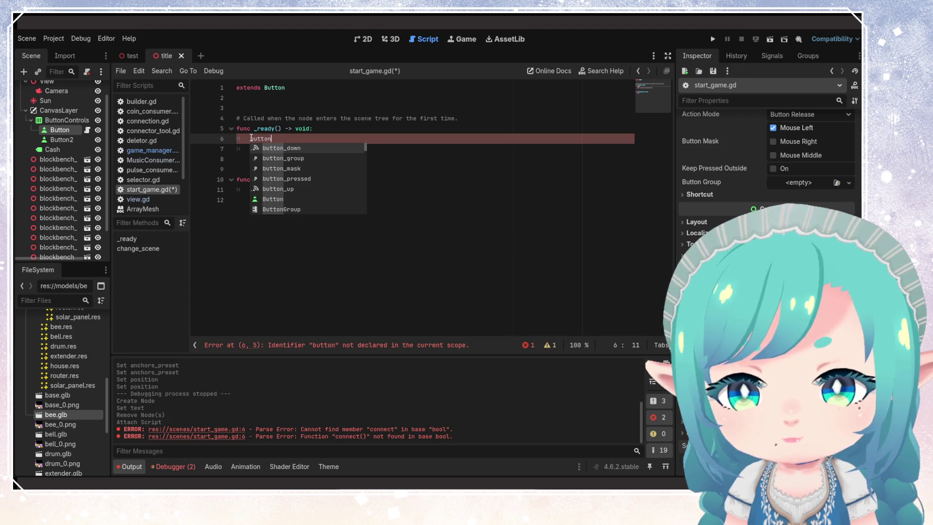
key("Return")
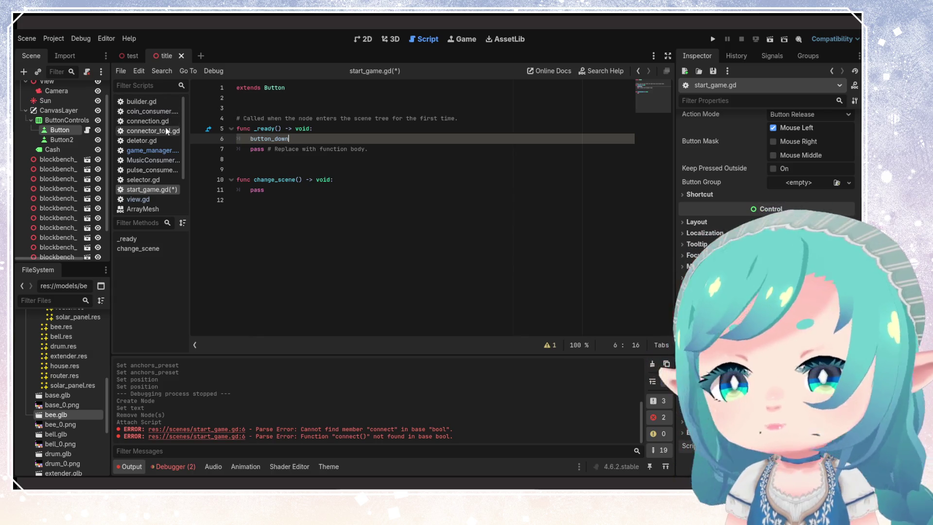
left_click(151, 141)
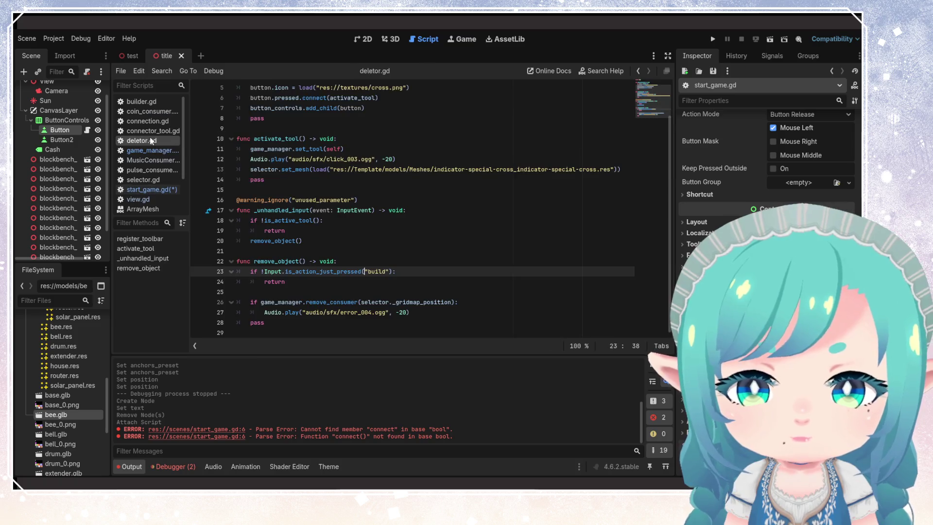
Step: Look up how builder.gd uses the pressed signal on line 26
left_click(142, 102)
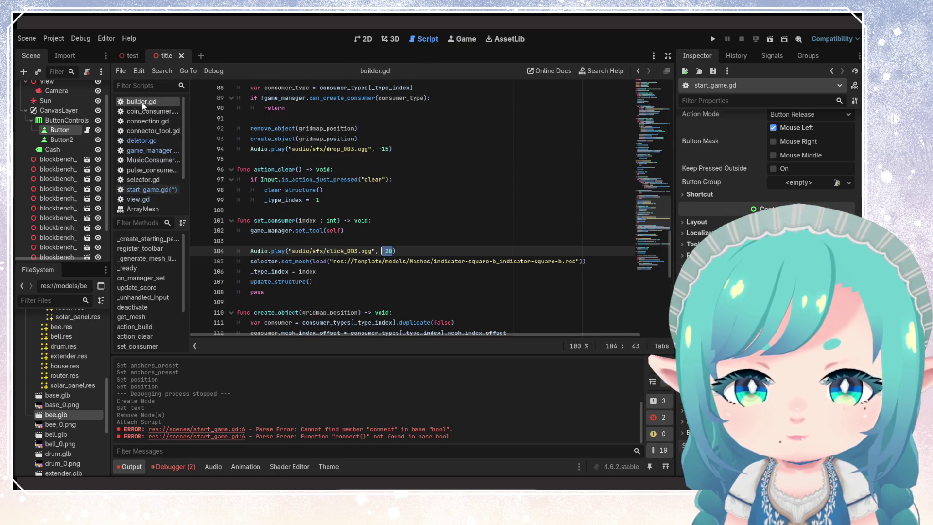
scroll(392, 225, "up", 16)
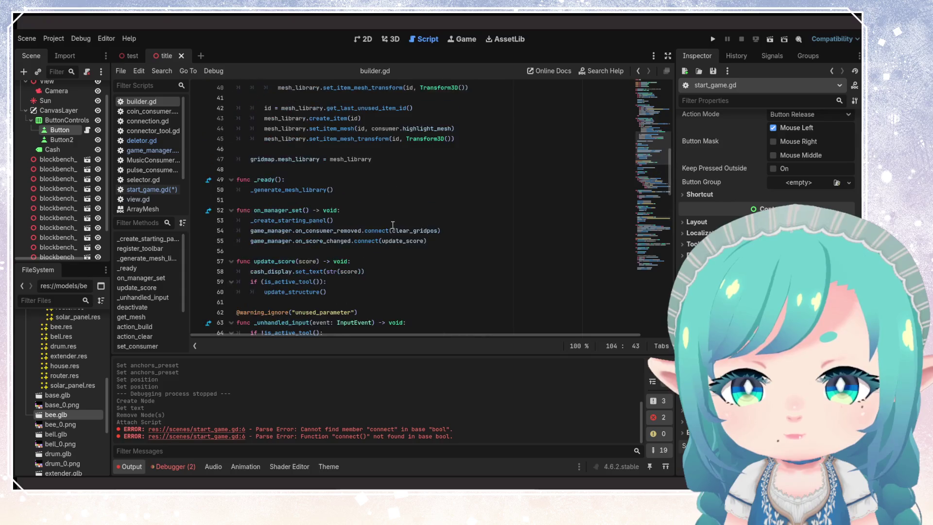
scroll(393, 225, "up", 5)
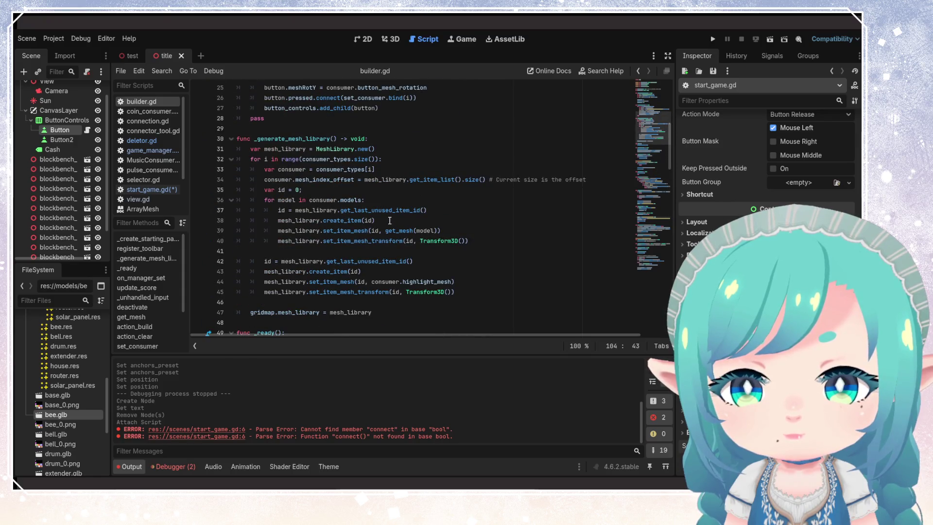
scroll(390, 220, "up", 6)
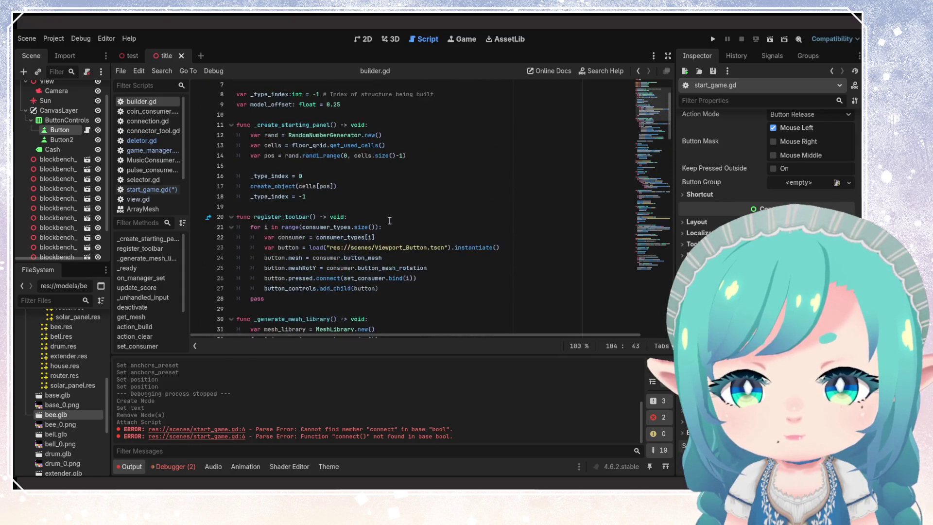
double_click(309, 282)
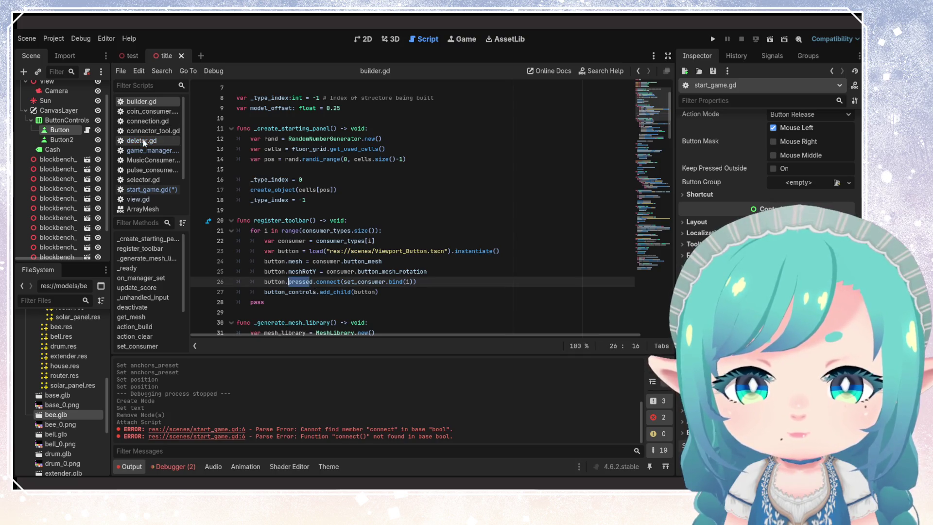
Step: Change line 6 of start_game.gd to button_pressed.connect(change_scene) and save
left_click(146, 189)
double_click(281, 140)
type("presse")
key("ctrl+z")
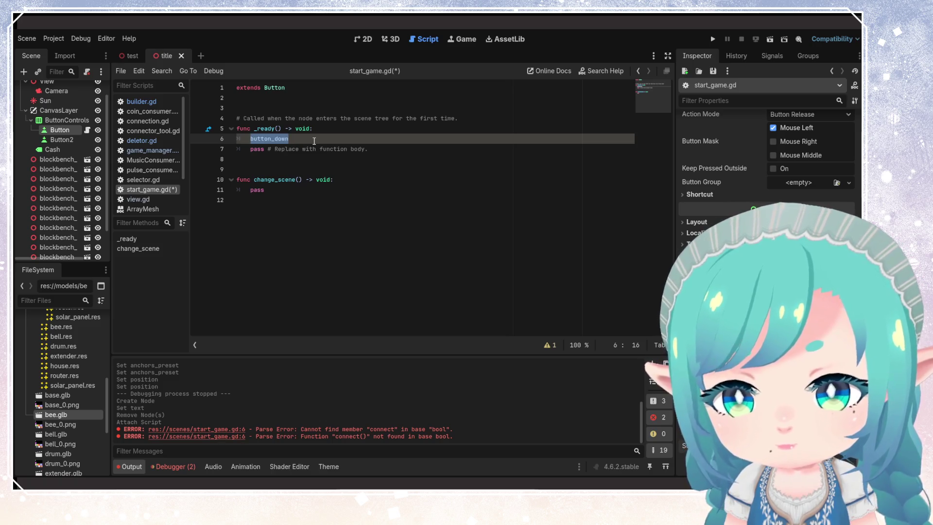
type("button_pre")
key("Return")
type(".connect(change_scene")
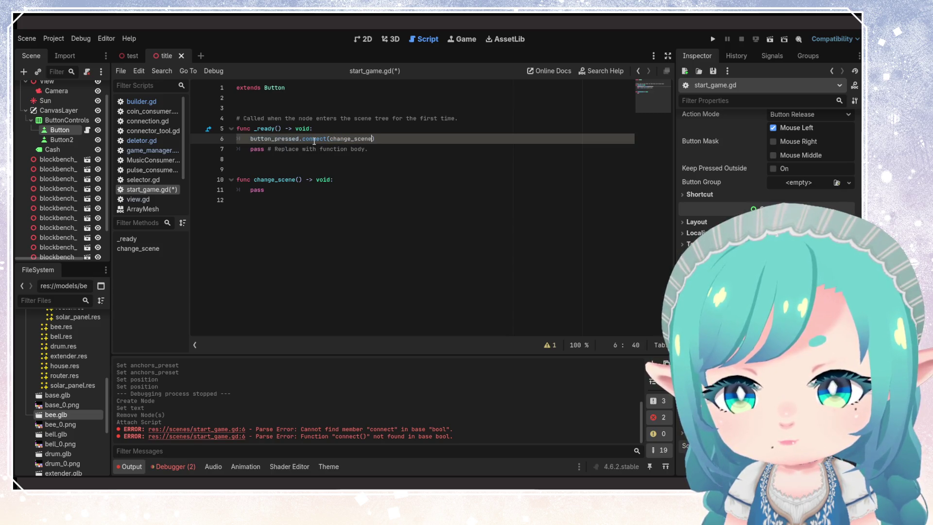
key("ctrl+s")
Step: Compare start_game.gd against builder.gd's connect call on line 26
left_click(367, 189)
left_click(331, 204)
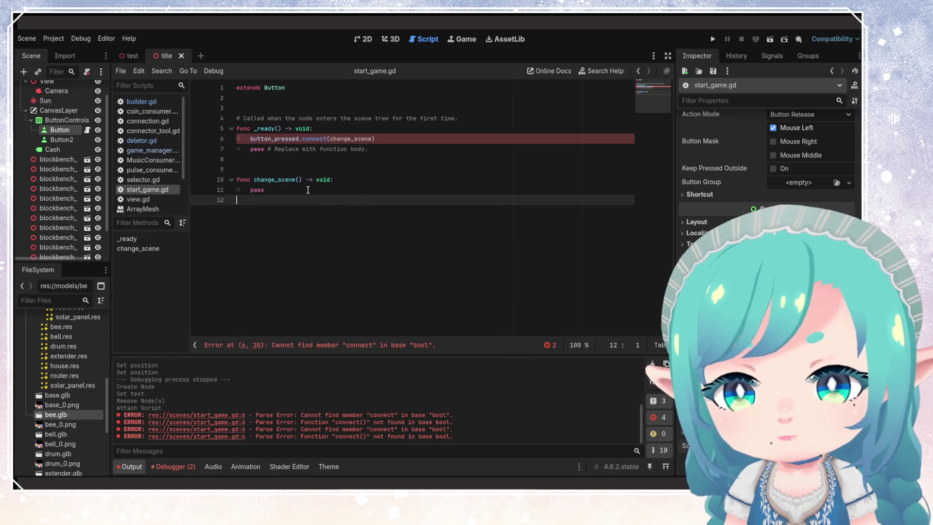
left_click(370, 183)
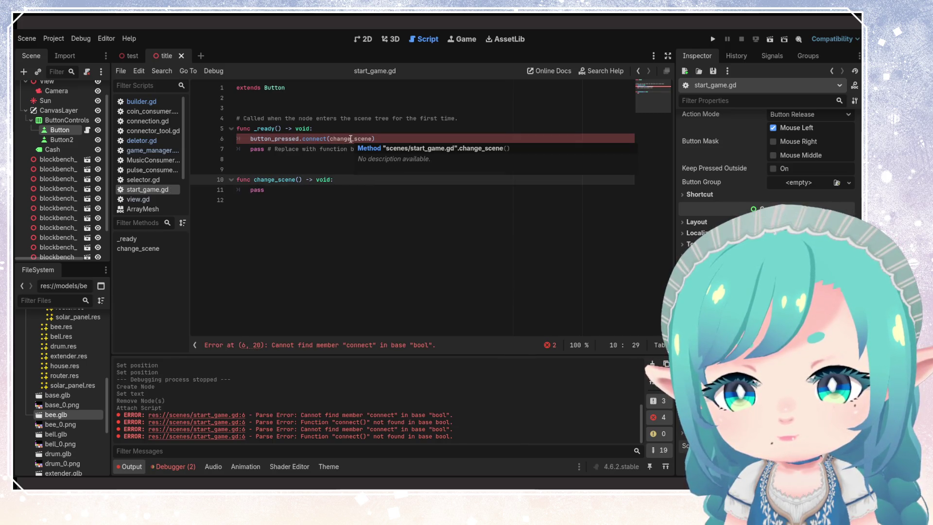
left_click(141, 102)
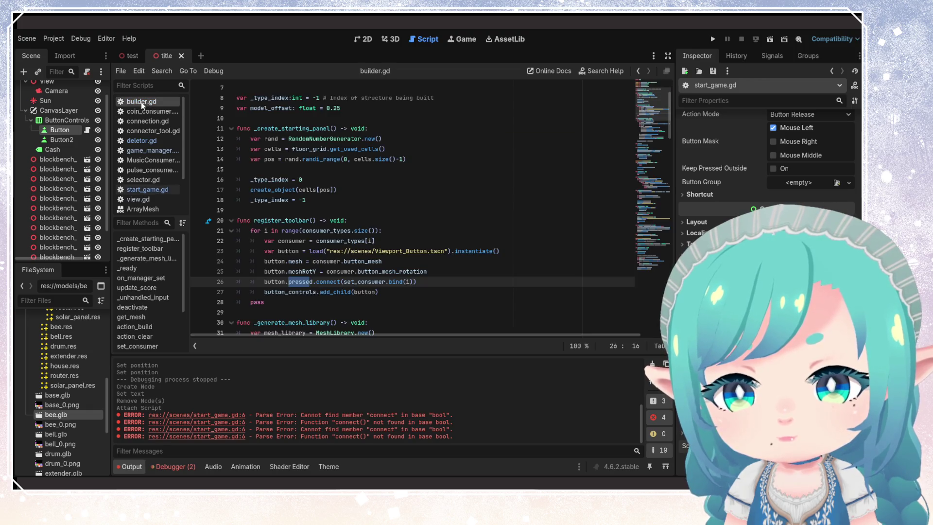
left_click(354, 282)
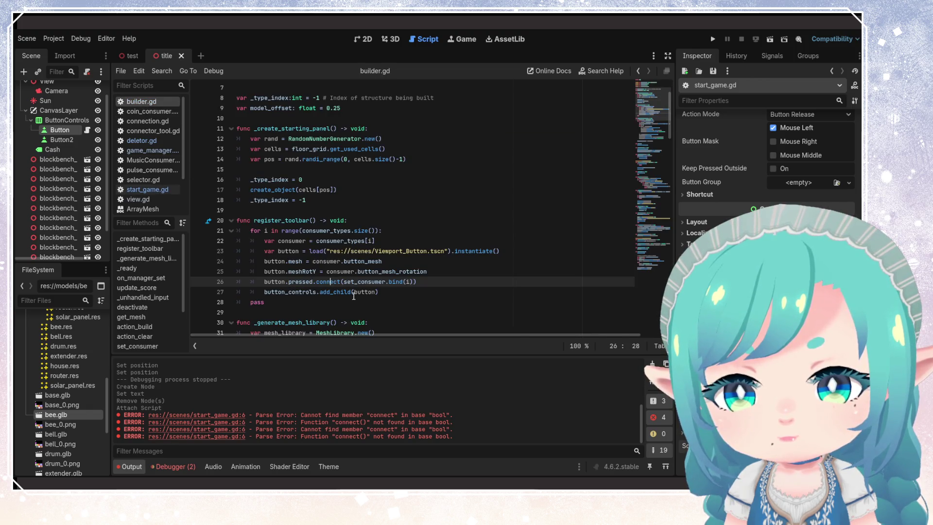
left_click(148, 189)
mouse_move(251, 139)
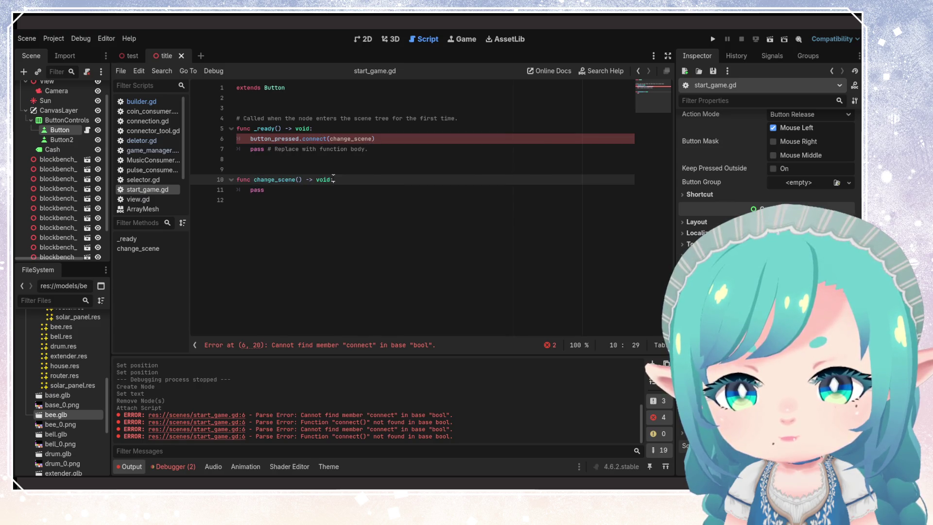
Step: Delete the template comment and blank line from start_game.gd and save
left_click(309, 109)
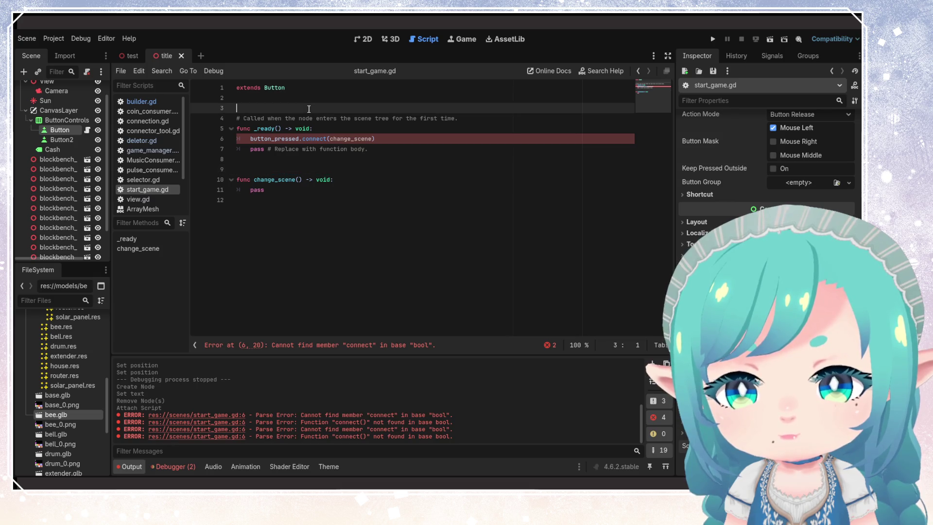
left_click(476, 116, "shift")
key("BackSpace")
key("BackSpace")
left_click(359, 136)
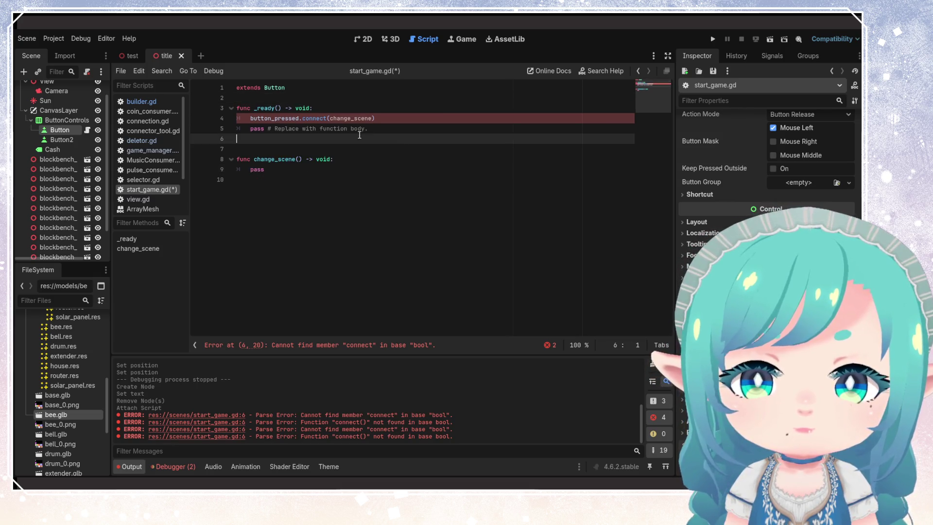
key("ctrl+s")
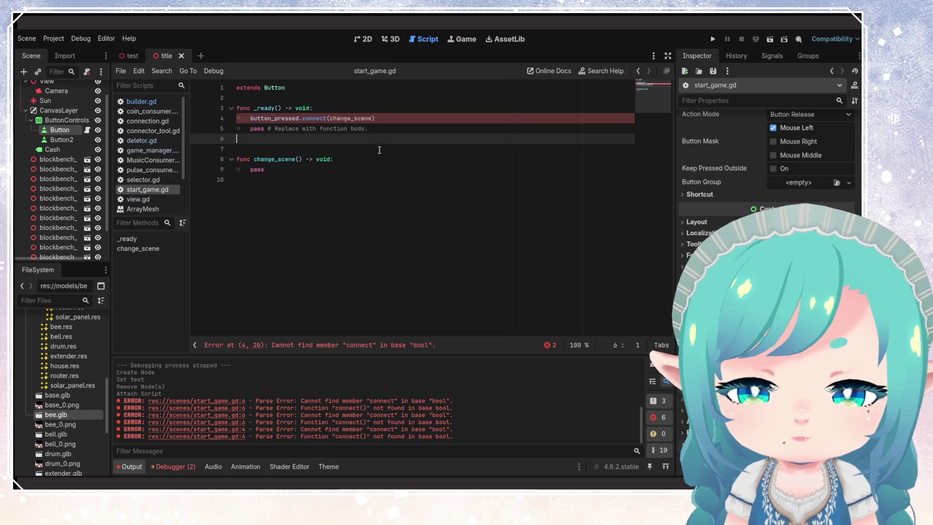
Step: Replace button_pressed with pressed in start_game.gd's _ready, as in builder.gd, and save
left_click(334, 128)
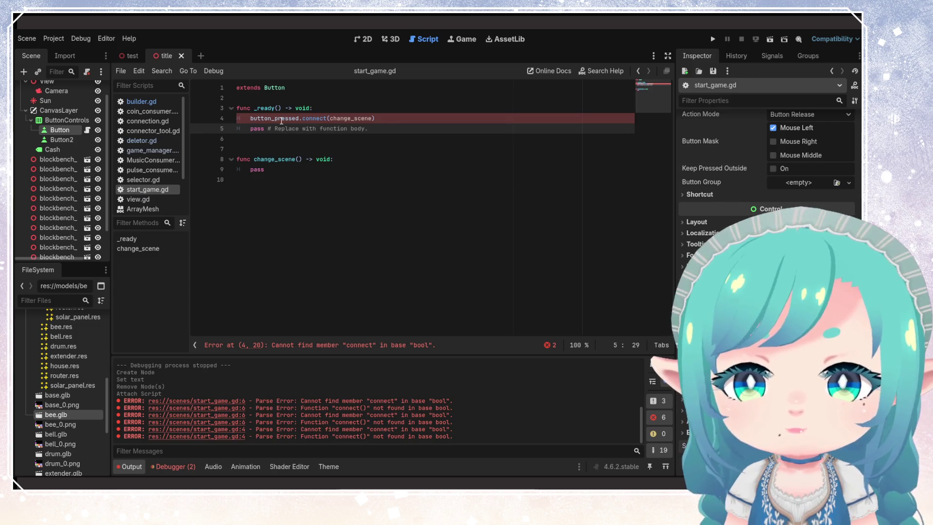
mouse_move(281, 121)
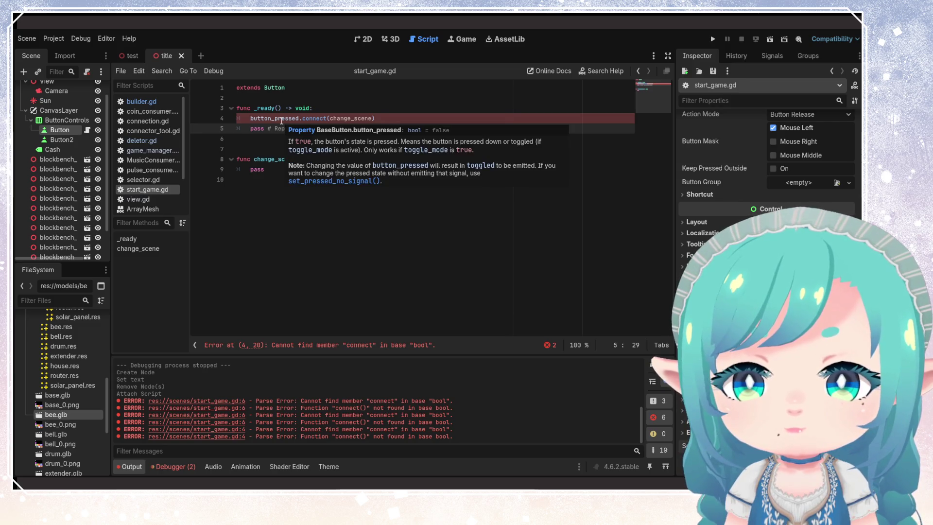
left_click(135, 102)
double_click(303, 282)
key("ctrl+c")
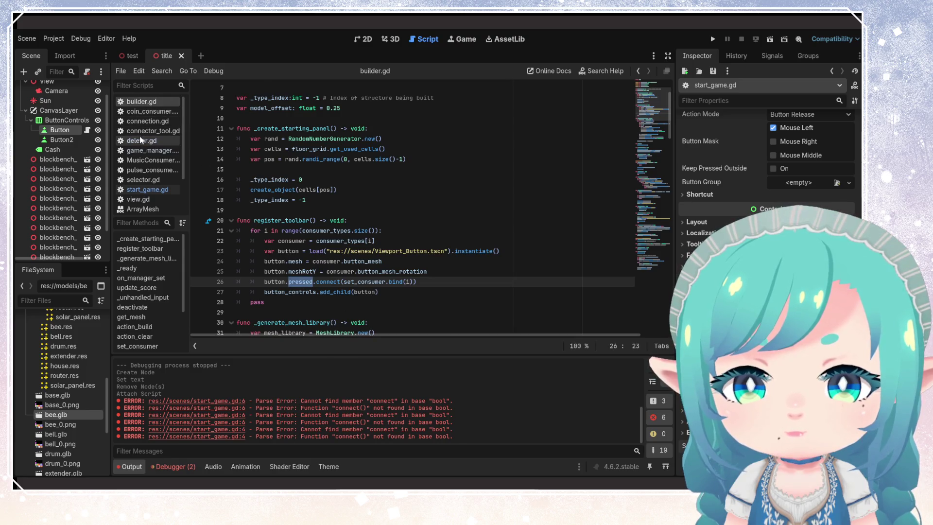
left_click(140, 140)
left_click(167, 190)
double_click(258, 118)
key("ctrl+v")
key("ctrl+s")
Step: Put the caret at the end of the change_scene function header
left_click(330, 140)
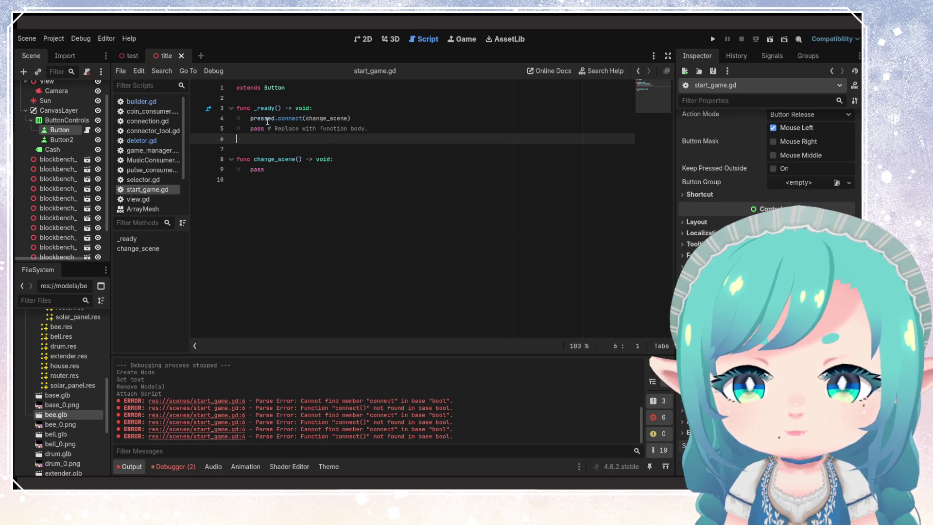
mouse_move(267, 121)
left_click(288, 179)
left_click(366, 160)
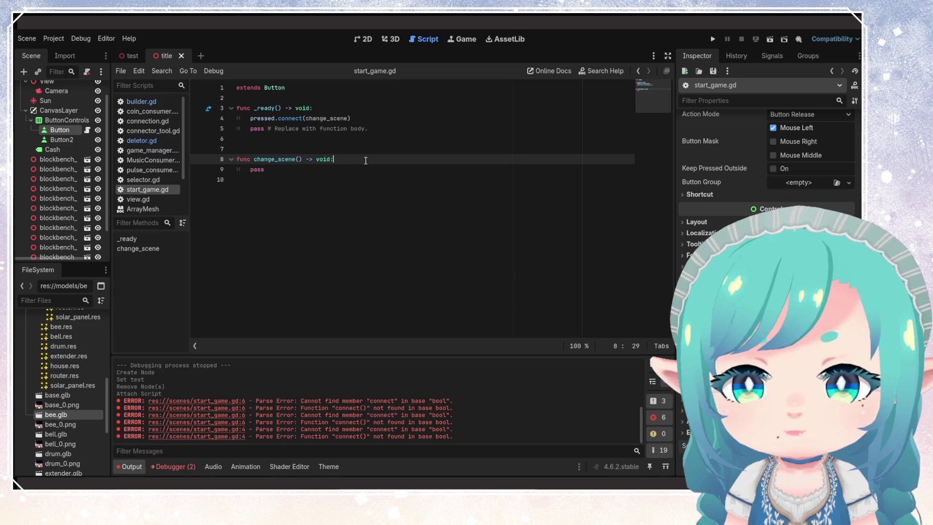
Step: Add a change_scene_to_file call inside change_scene with its placeholder path removed
key("Return")
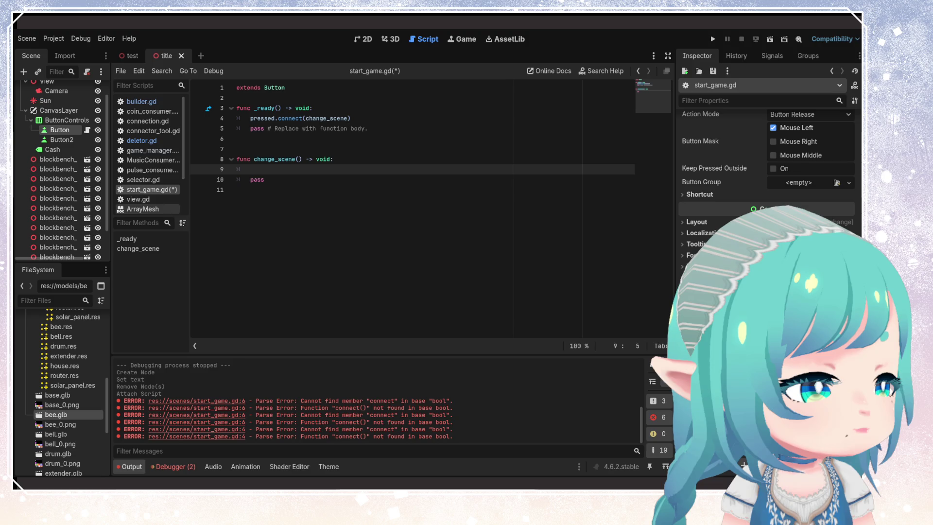
type("get_tree().change_scene_to_file(\"res://apartment stairway.tscn\")")
left_click_drag(471, 170, 361, 169)
key("BackSpace")
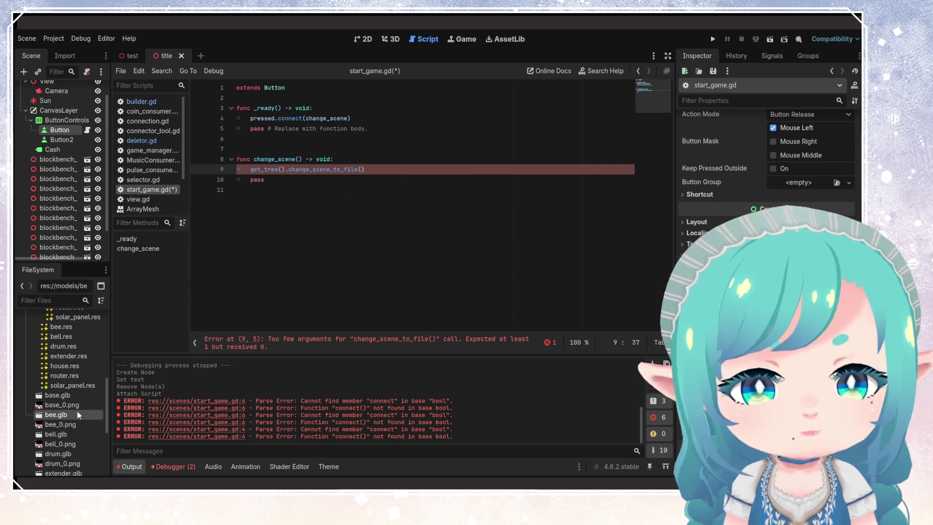
Step: Fill in res://scenes/test.tscn from the scenes folder as the path and save start_game.gd
scroll(73, 398, "up", 10)
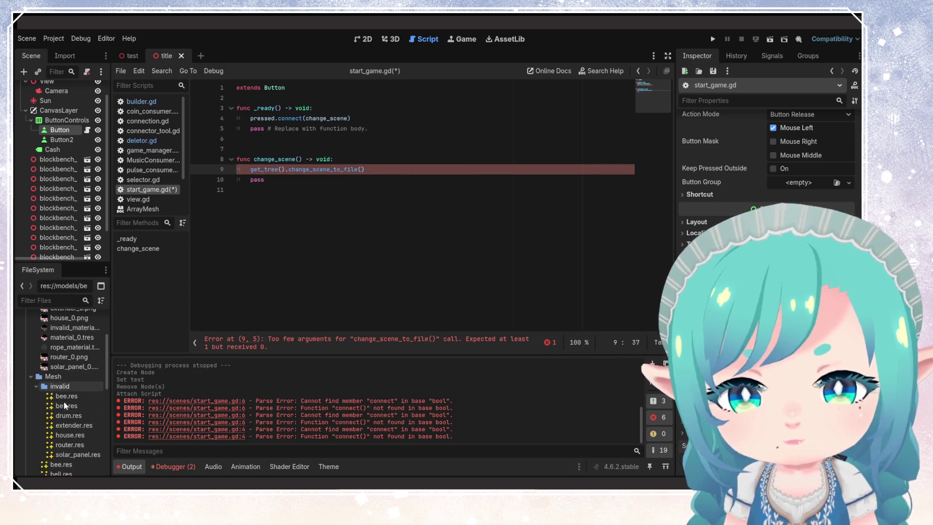
scroll(48, 389, "down", 5)
left_click(31, 377)
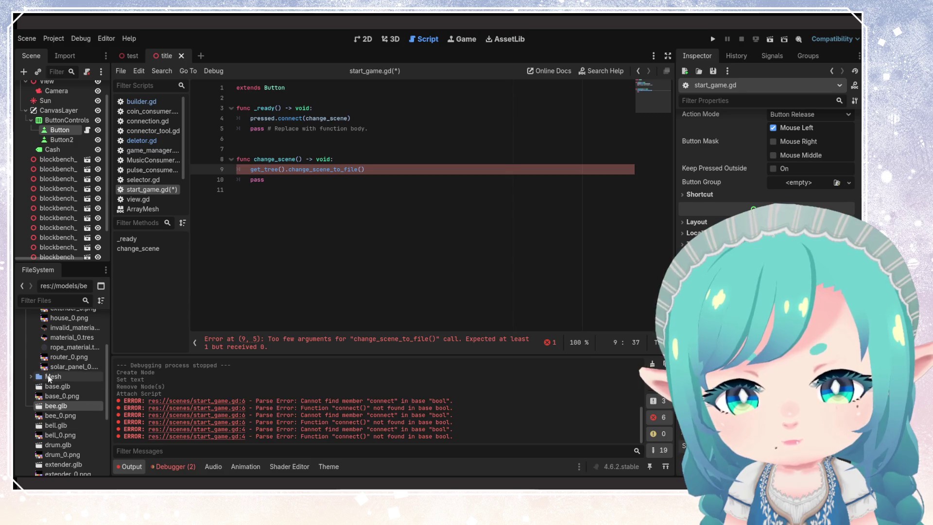
scroll(47, 375, "up", 5)
left_click(26, 357)
left_click(25, 367)
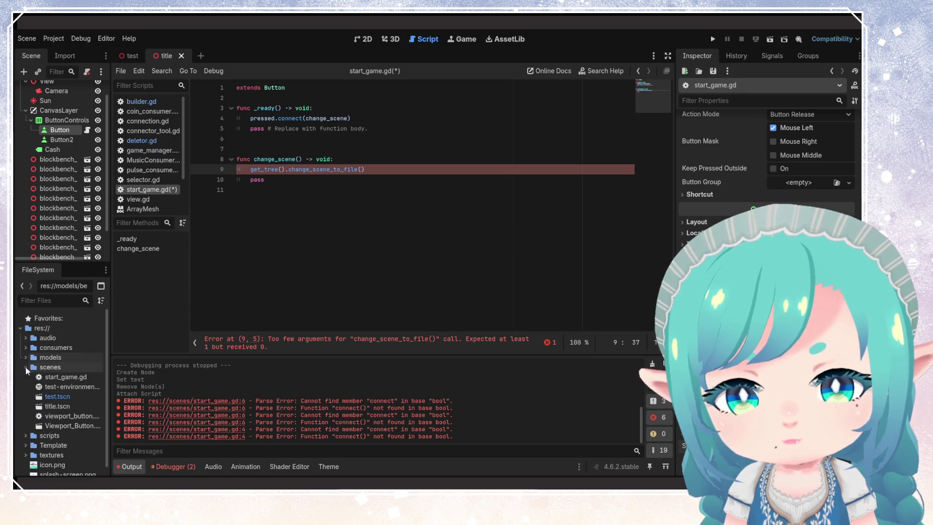
mouse_move(56, 398)
left_mouse_down()
mouse_move(316, 222)
mouse_move(363, 173)
left_mouse_up()
left_click(349, 199)
key("ctrl+s")
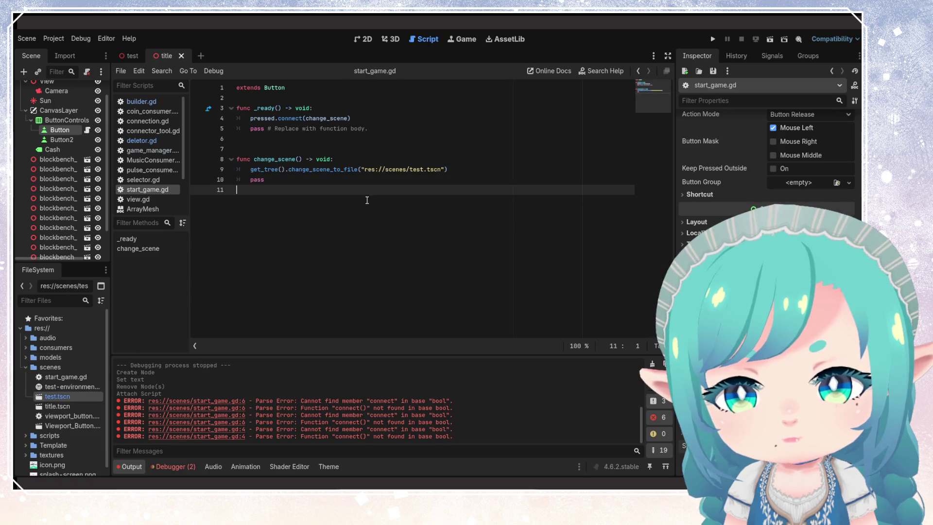
Step: Make title.tscn the main scene and run the project
left_click(57, 406)
right_click(58, 404)
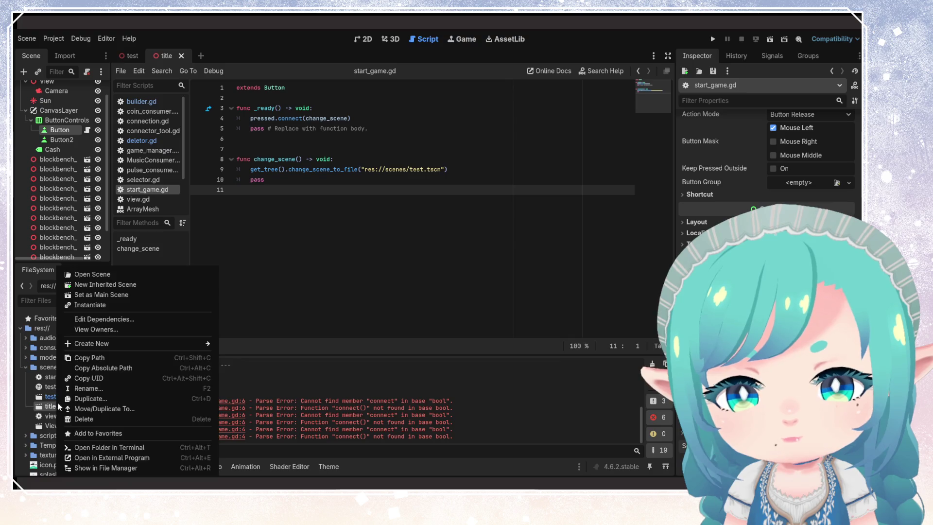
left_click(100, 294)
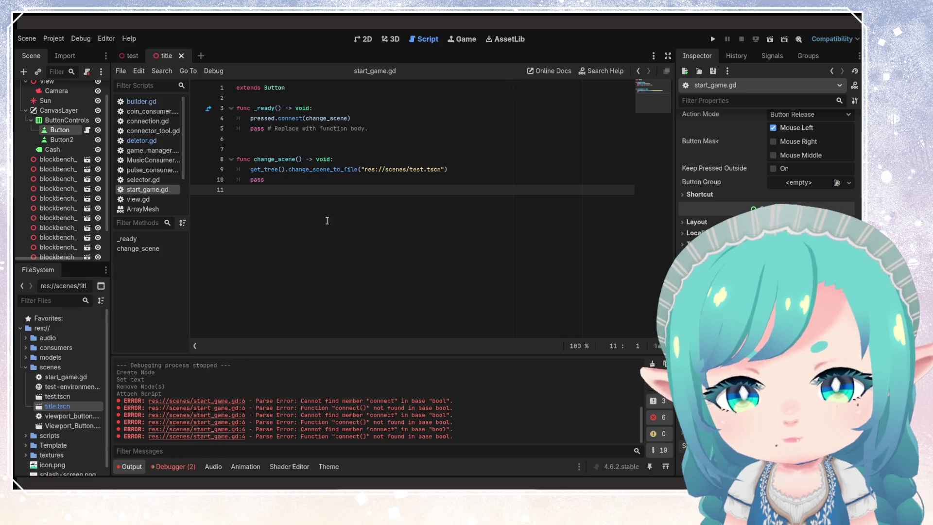
left_click(714, 40)
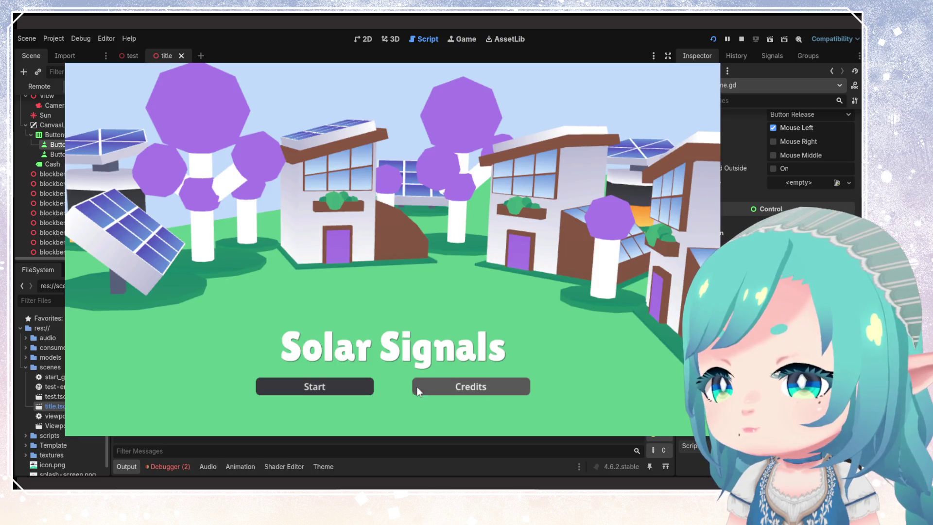
Step: Play the game twice, pressing Start on the title screen and stopping with F8 each time
left_click(345, 386)
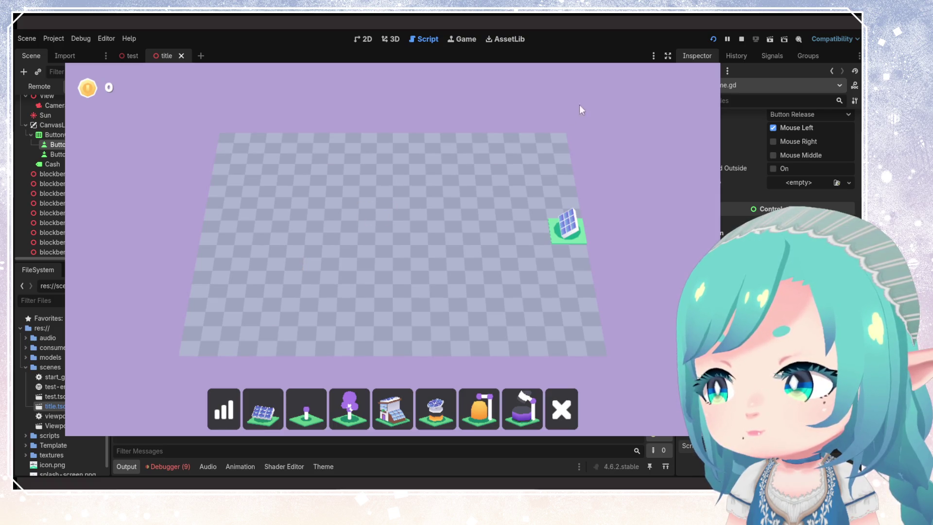
key("F8")
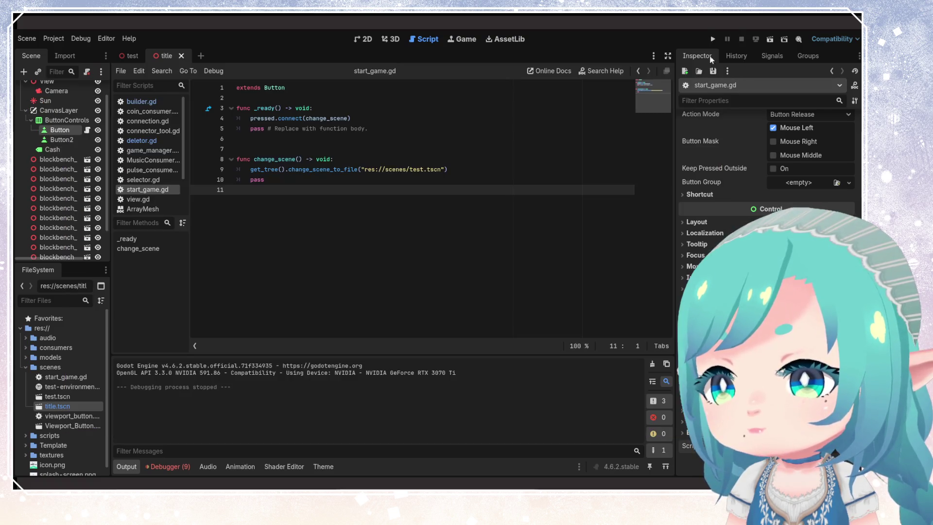
key("F5")
left_click(343, 385)
key("F8")
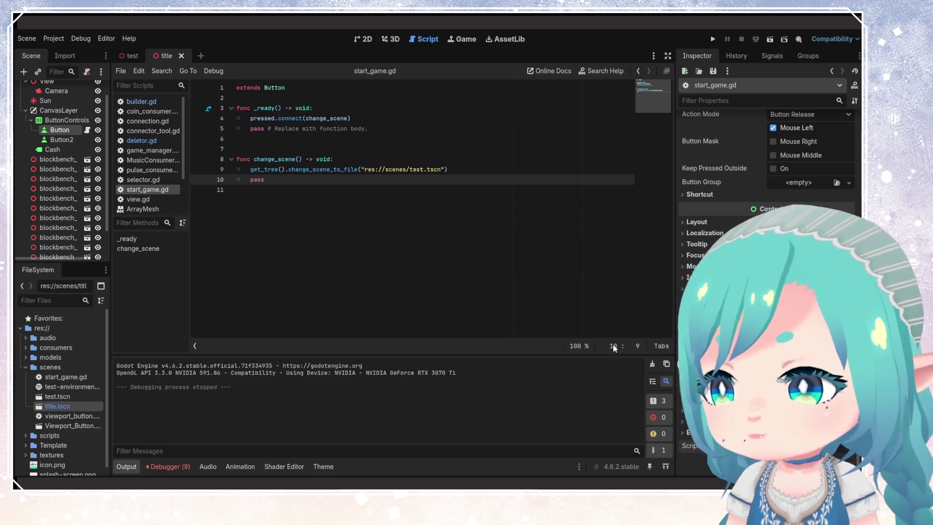
Step: Attach a new script, res://scenes/credits.gd, to Button2, the Credits button
left_click(54, 139)
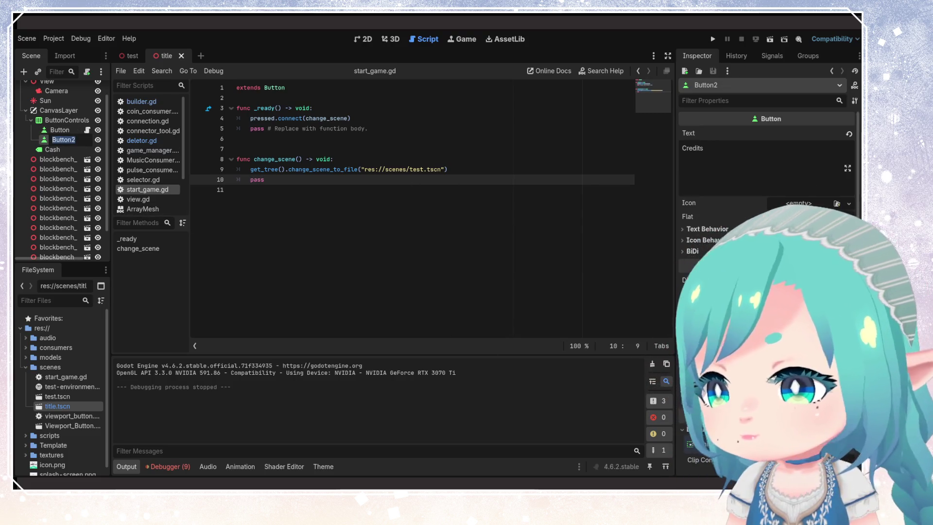
scroll(684, 429, "down", 5)
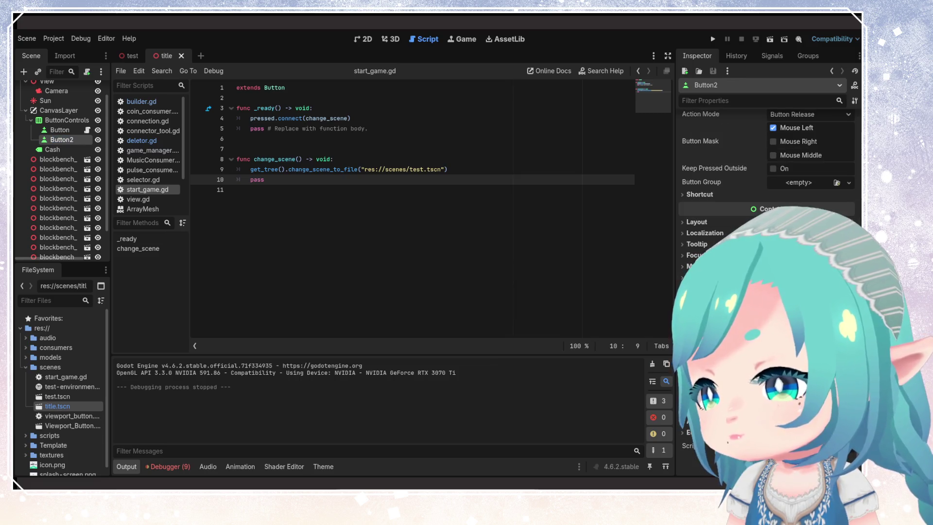
left_click(852, 447)
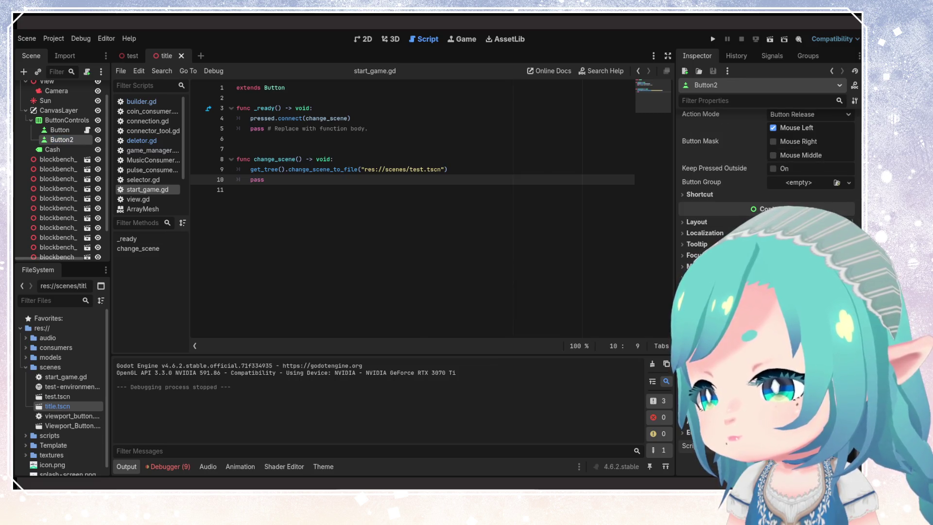
left_click(831, 460)
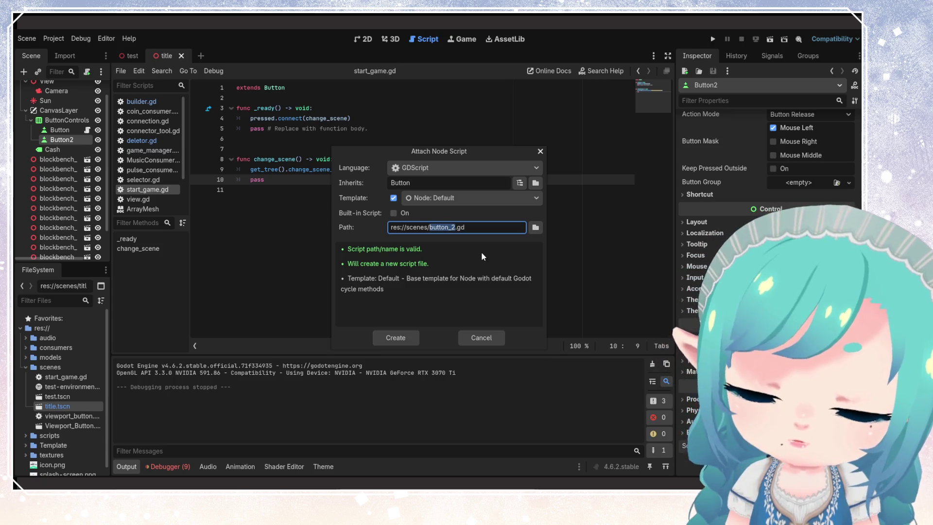
type("credits")
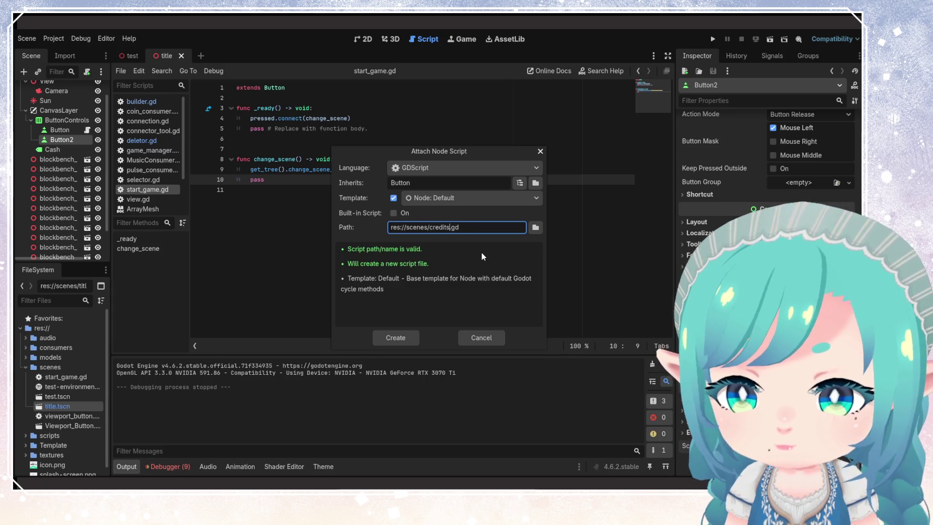
key("Return")
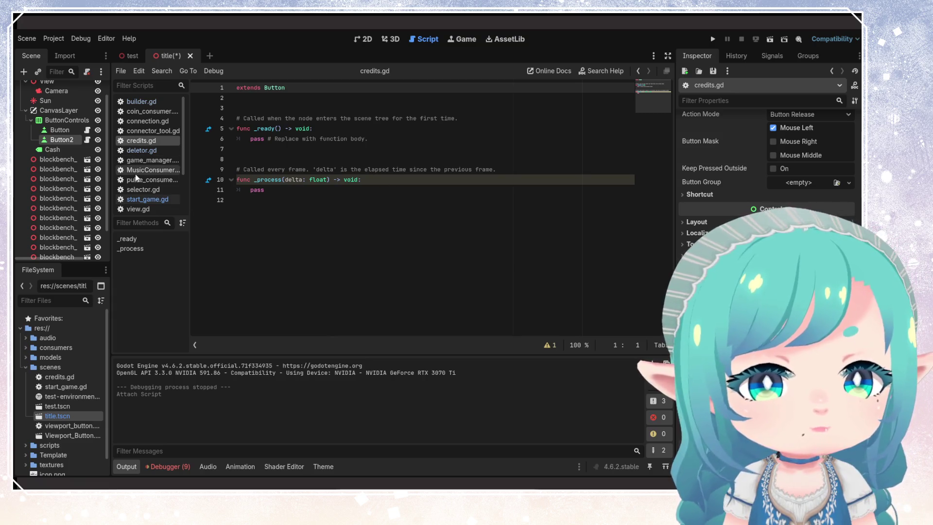
Step: Copy the pressed.connect line into credits.gd's _ready, connecting it to go_to_credits
left_click(147, 199)
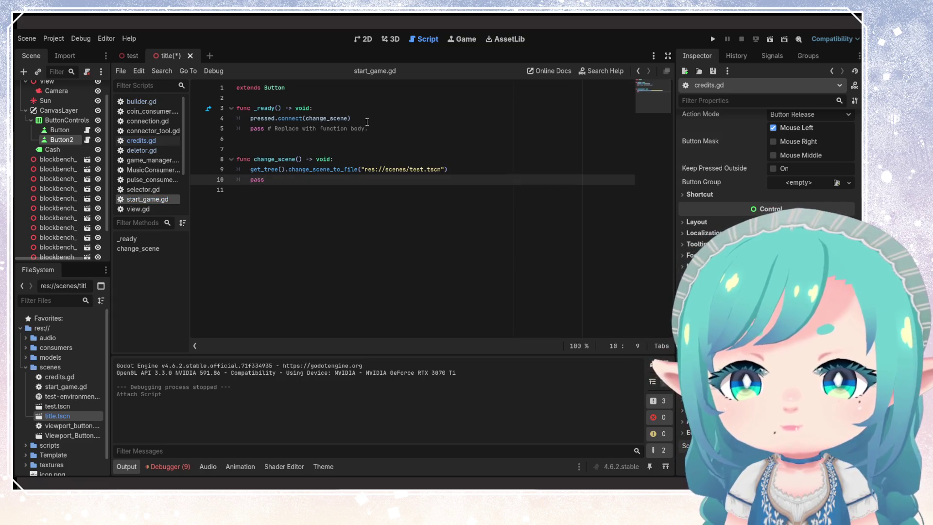
left_click_drag(350, 118, 236, 118)
key("ctrl+c")
left_click(141, 140)
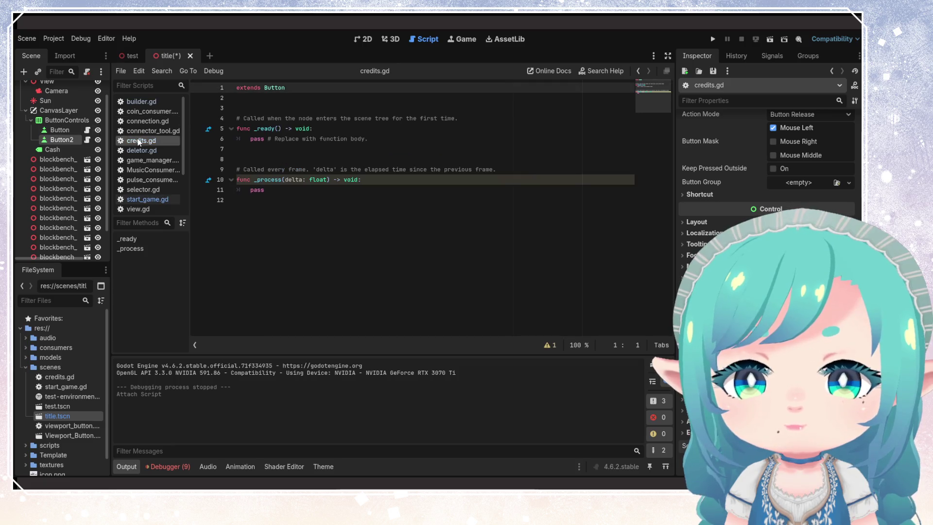
left_click(381, 131)
key("Return")
key("ctrl+v")
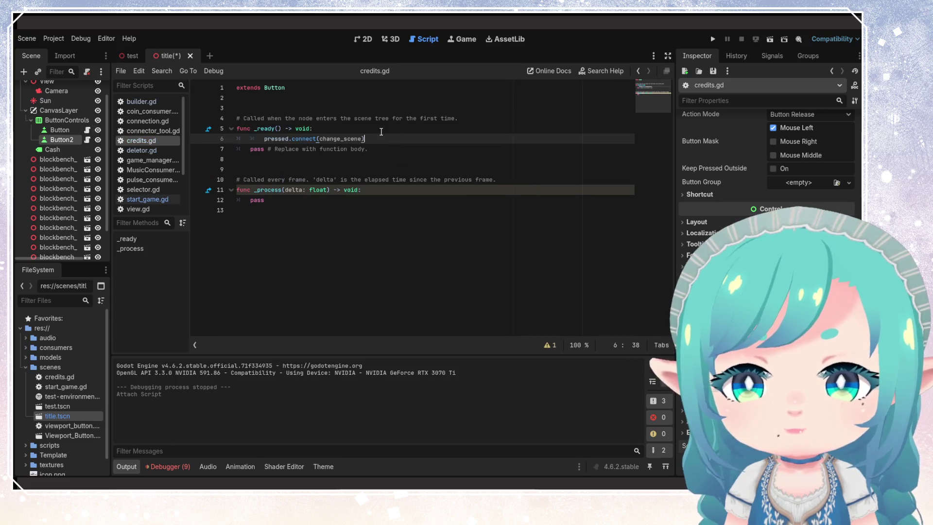
key("Home")
left_click(359, 190)
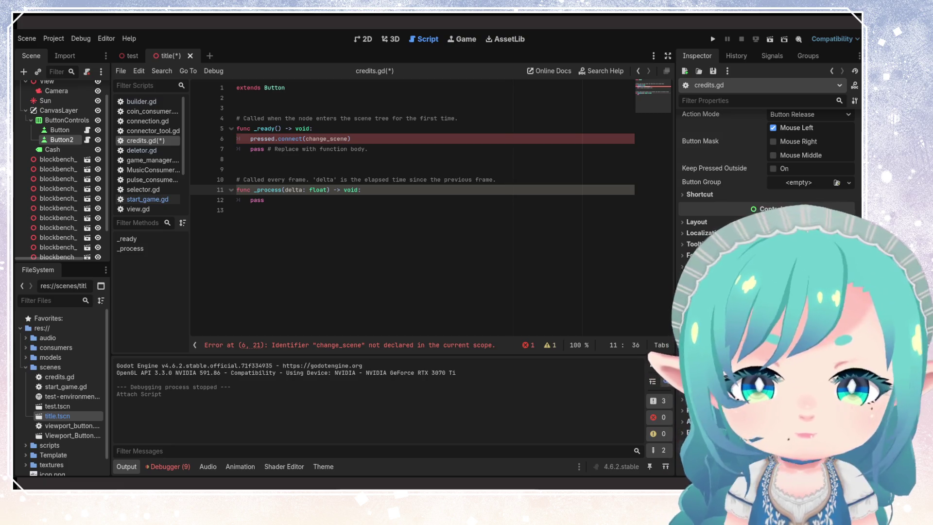
left_click(359, 139)
double_click(334, 139)
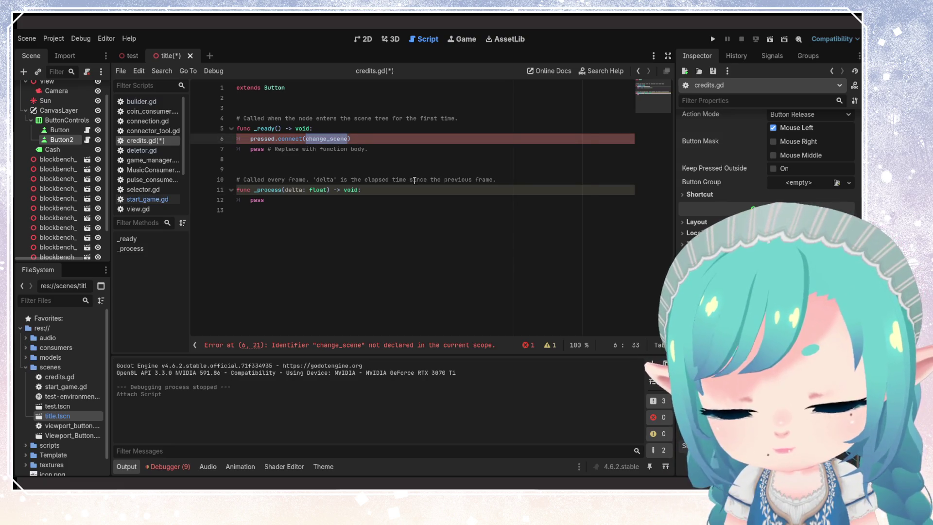
type("go_to_credit")
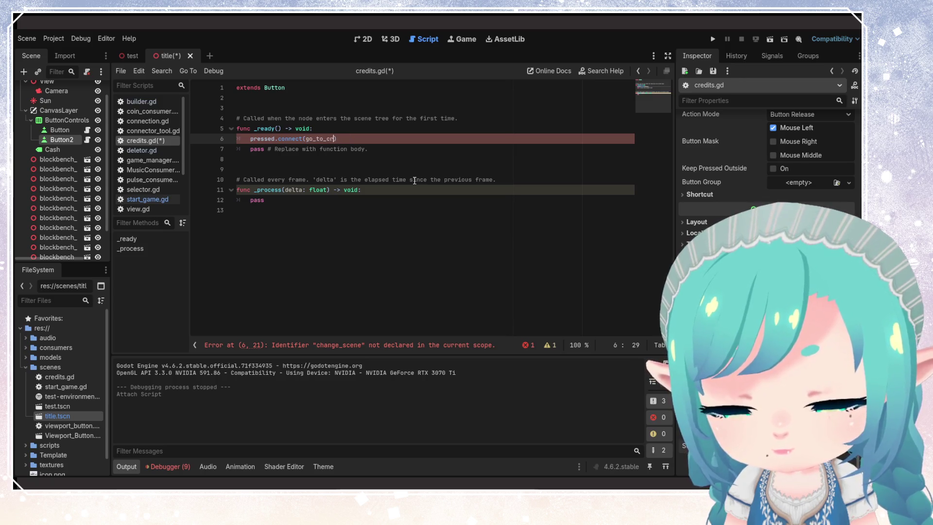
type("s")
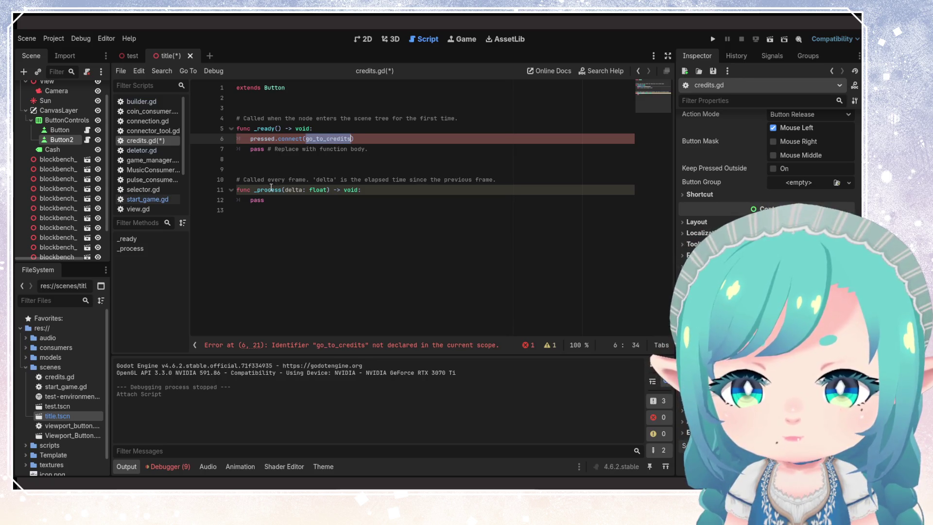
left_click_drag(270, 198, 253, 189)
type("go_to_credits")
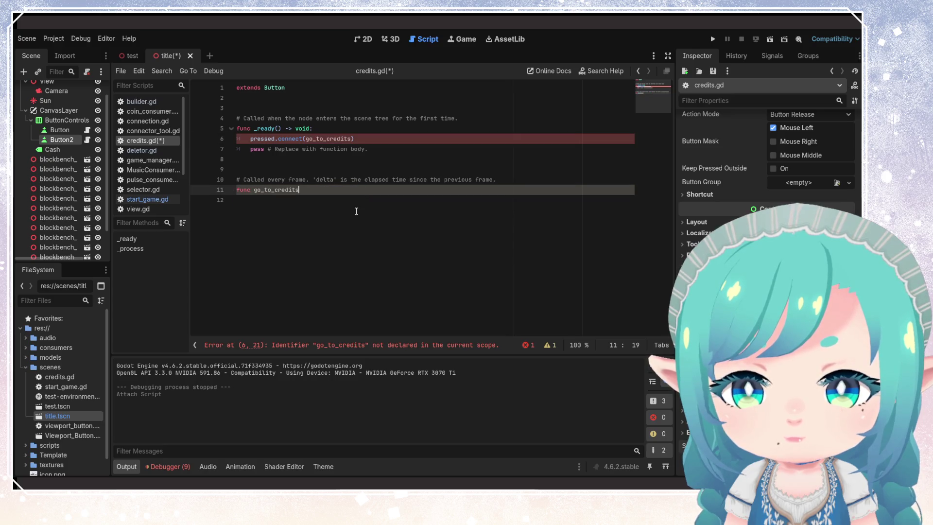
type("() -> void")
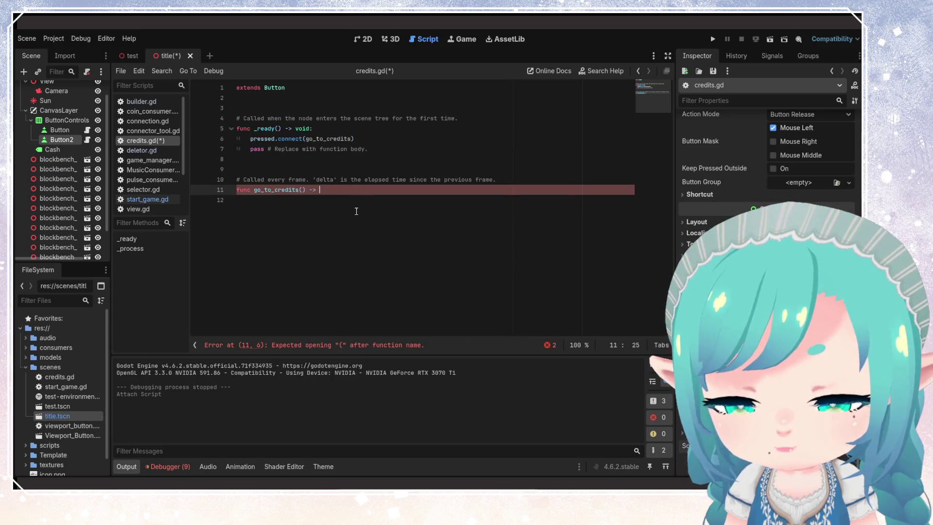
type(":")
key("Return")
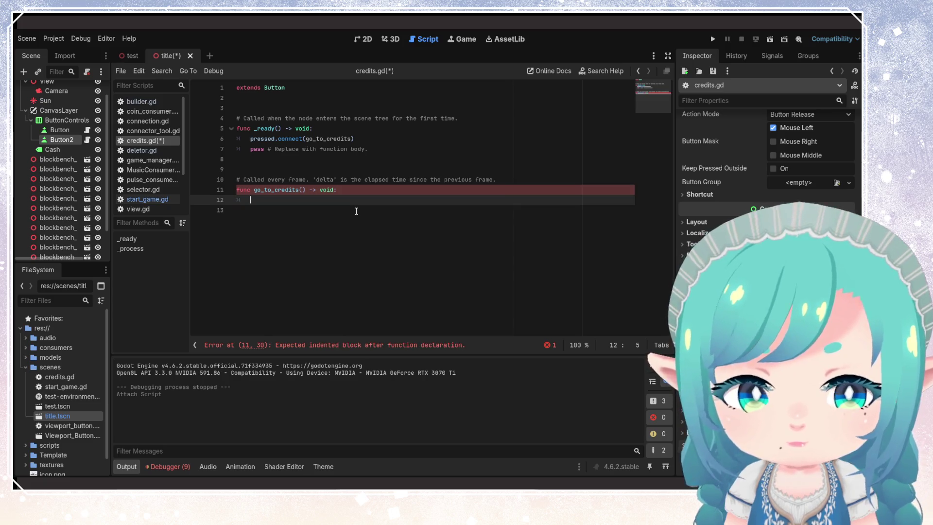
type("OS.sh")
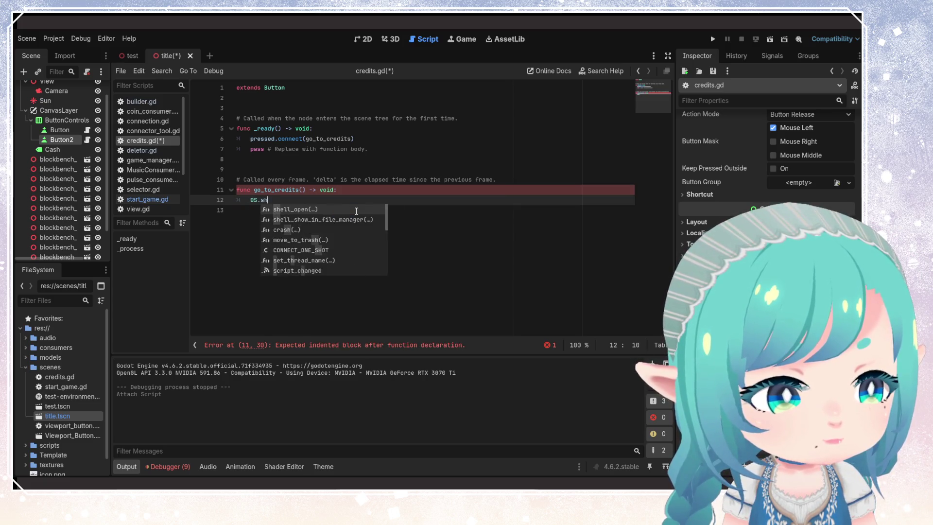
type("ell_open")
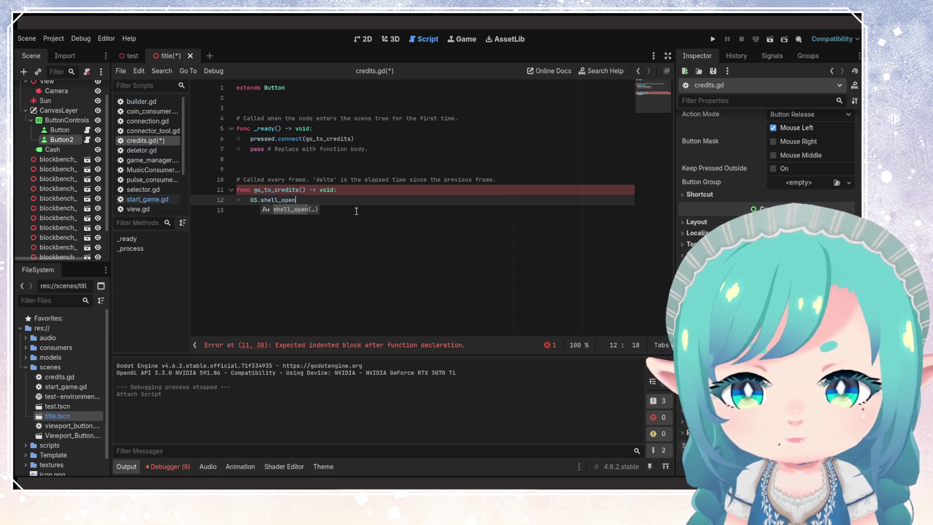
key("Return")
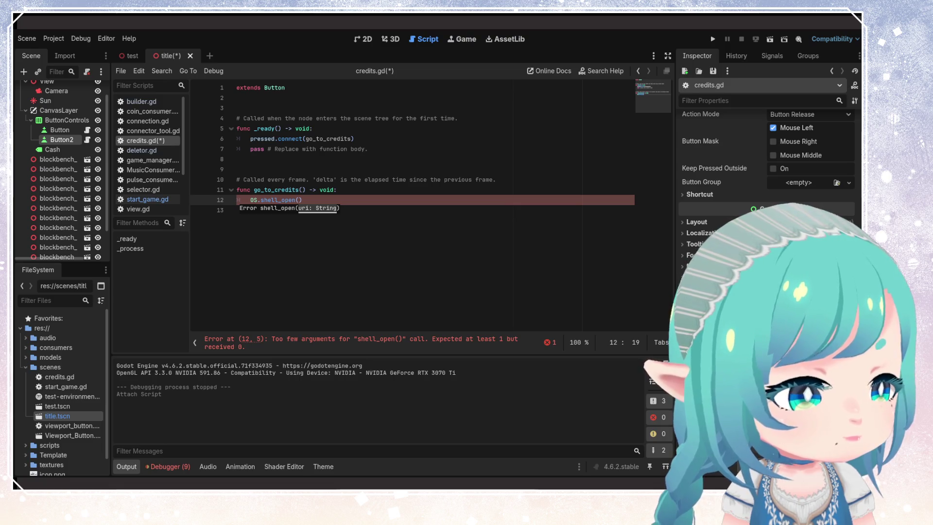
type("\"https://godotengine.org\"")
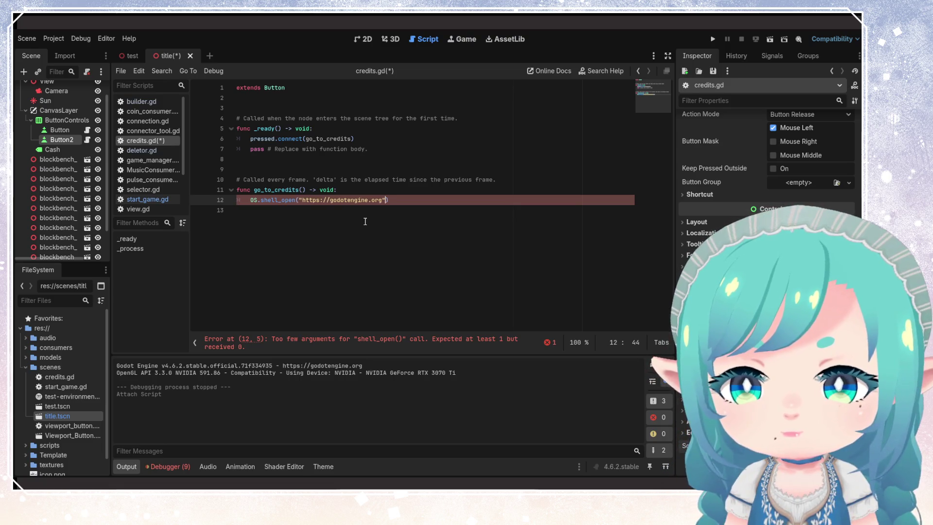
key("ctrl+s")
mouse_move(273, 202)
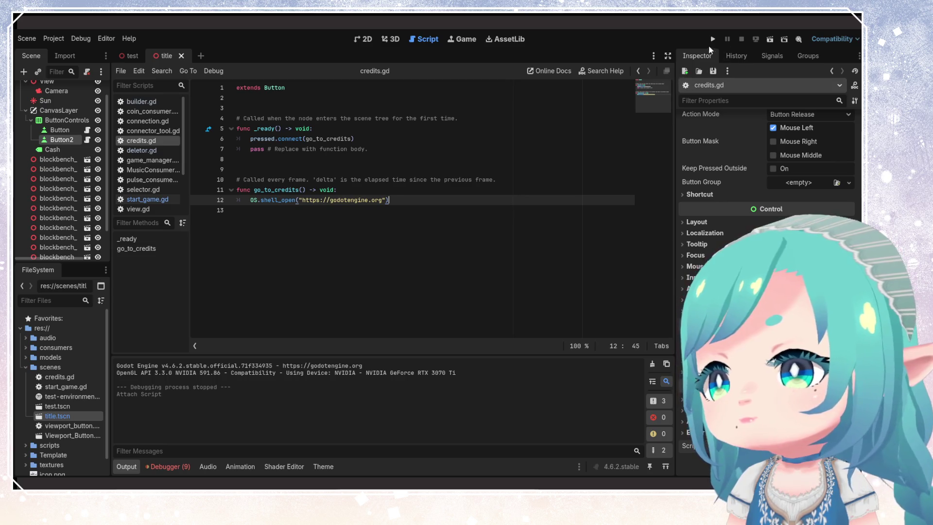
left_click(713, 39)
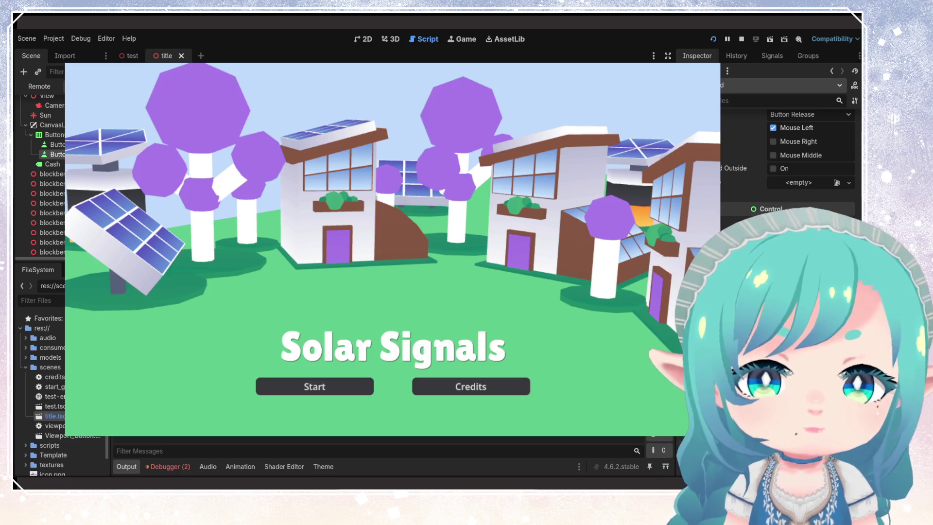
key("F8")
left_click(383, 188)
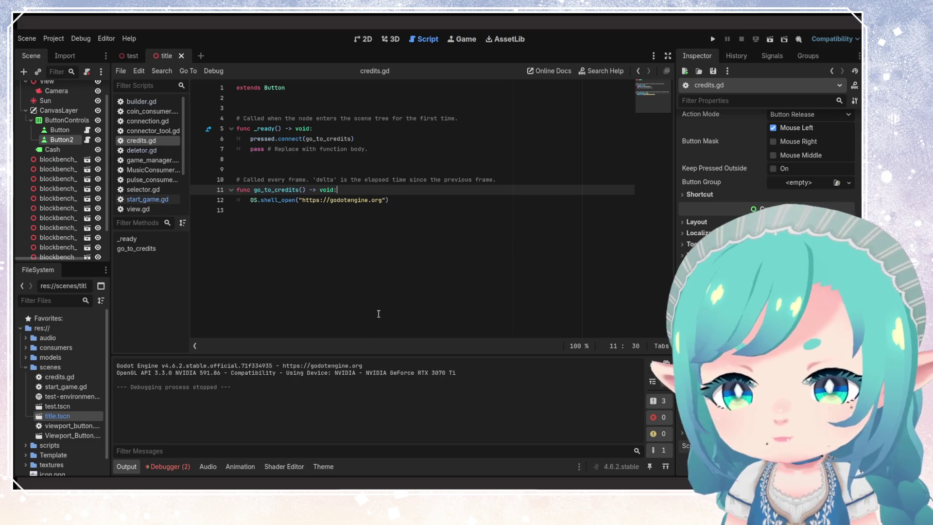
key("Down")
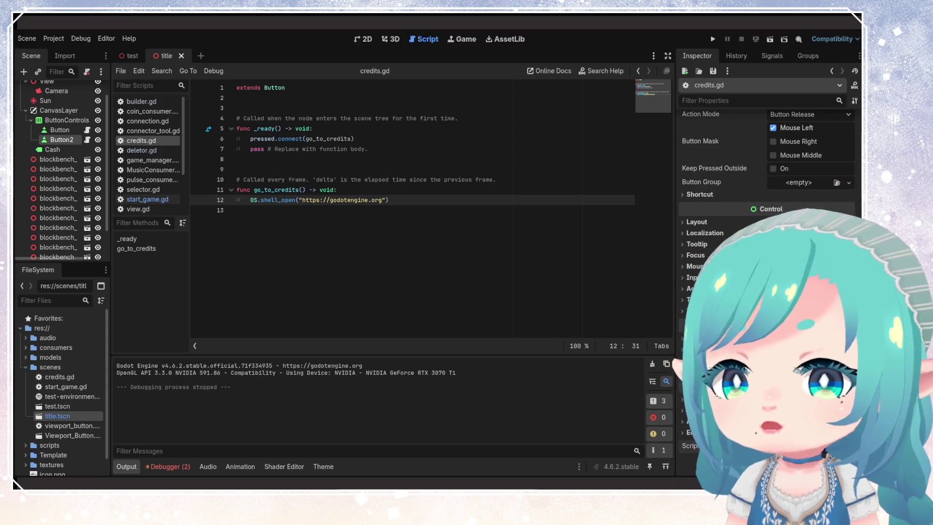
left_click(148, 200)
Step: Test-run the game, pressing Start to reach the building grid, then stop it
left_click(370, 202)
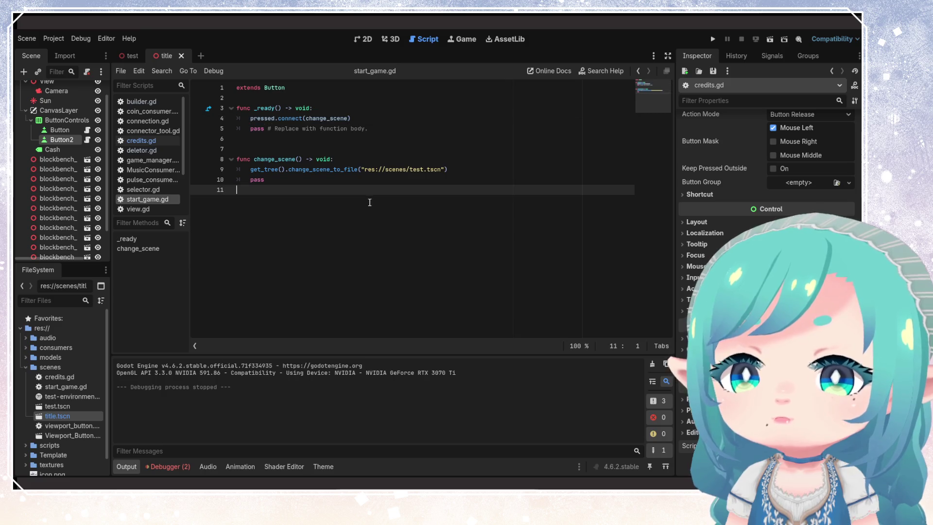
left_click(364, 169)
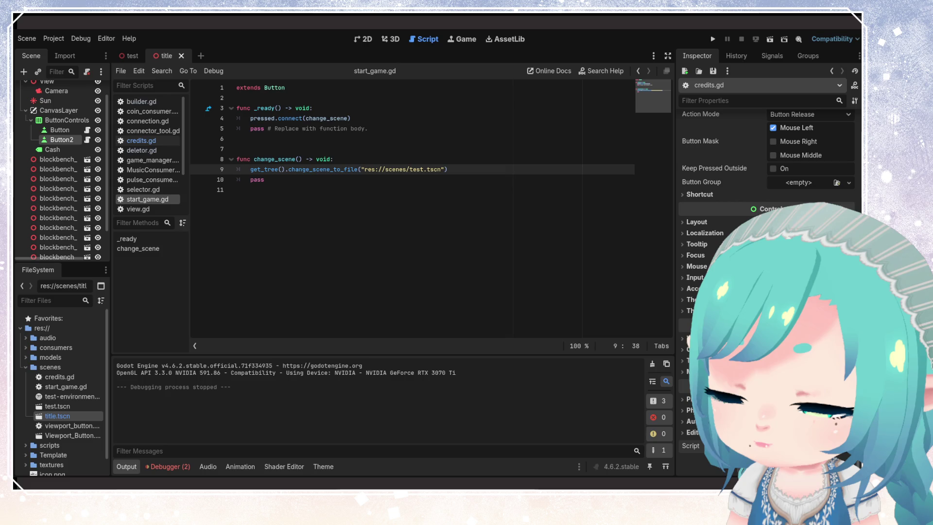
left_click(469, 189)
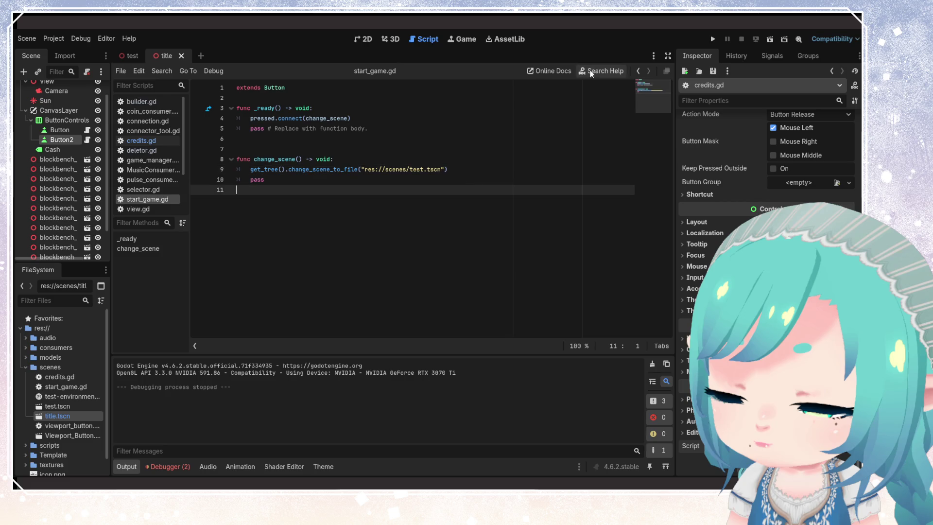
left_click(713, 39)
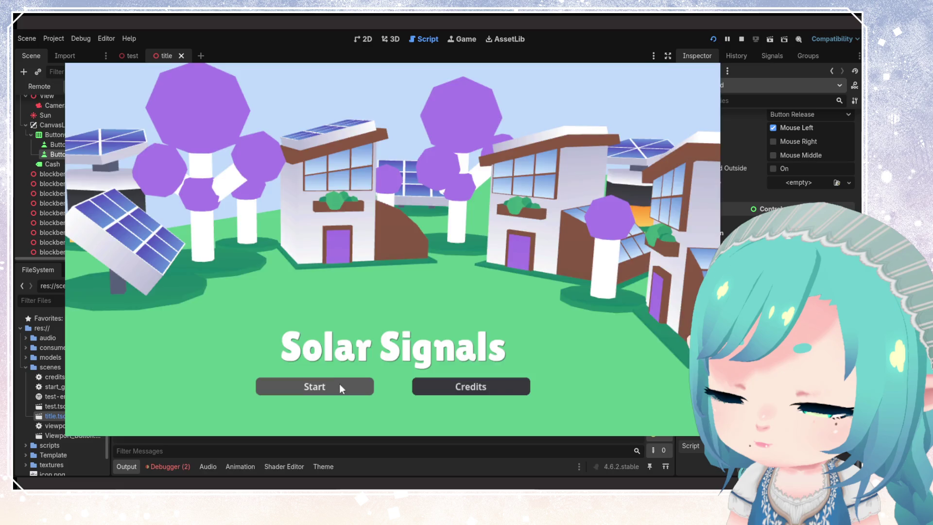
left_click(340, 383)
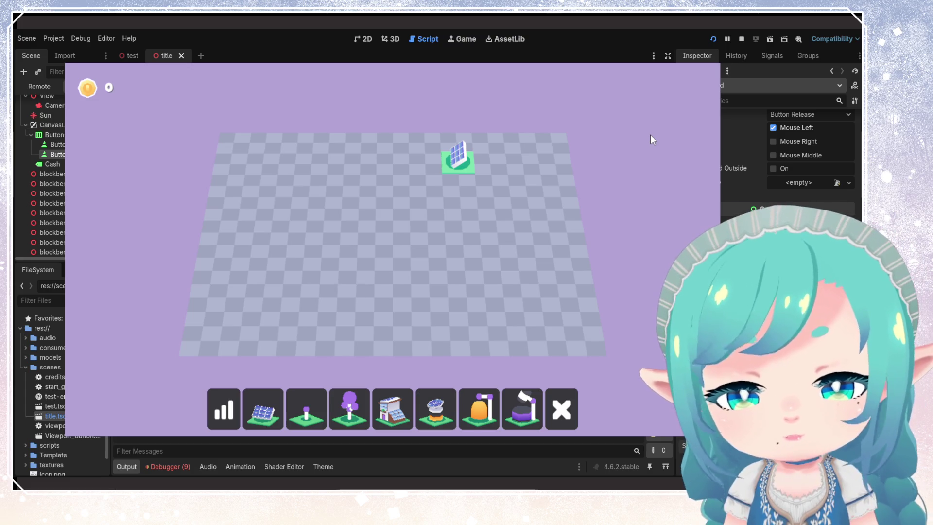
left_click(741, 38)
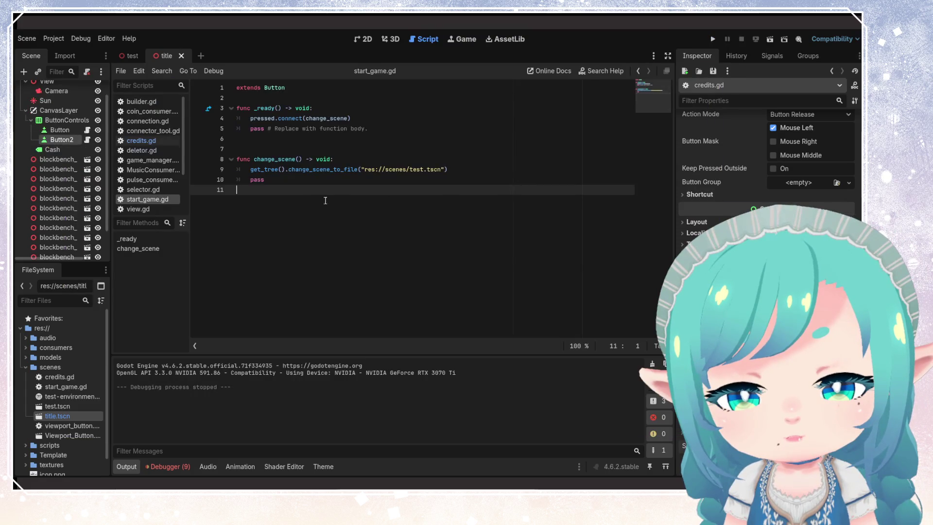
left_click(128, 56)
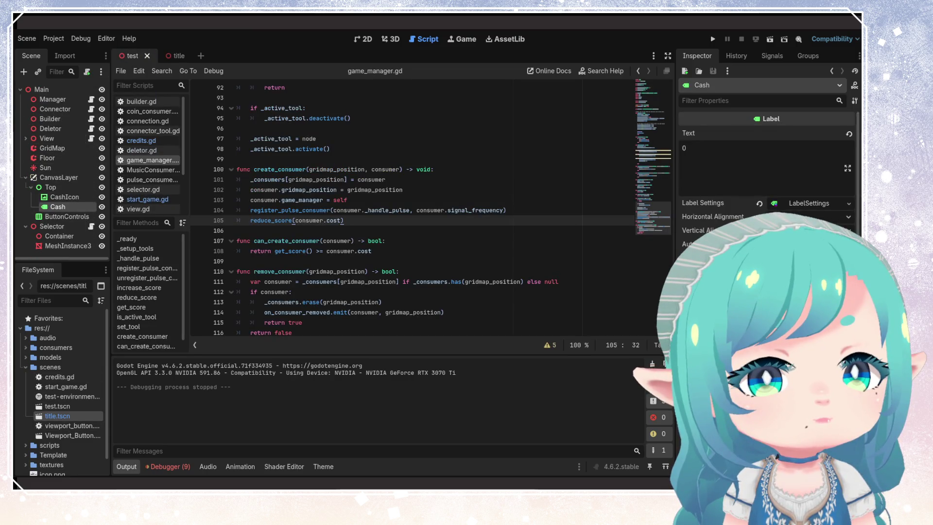
Step: Add a TextureButton as a child of the Top node
double_click(49, 367)
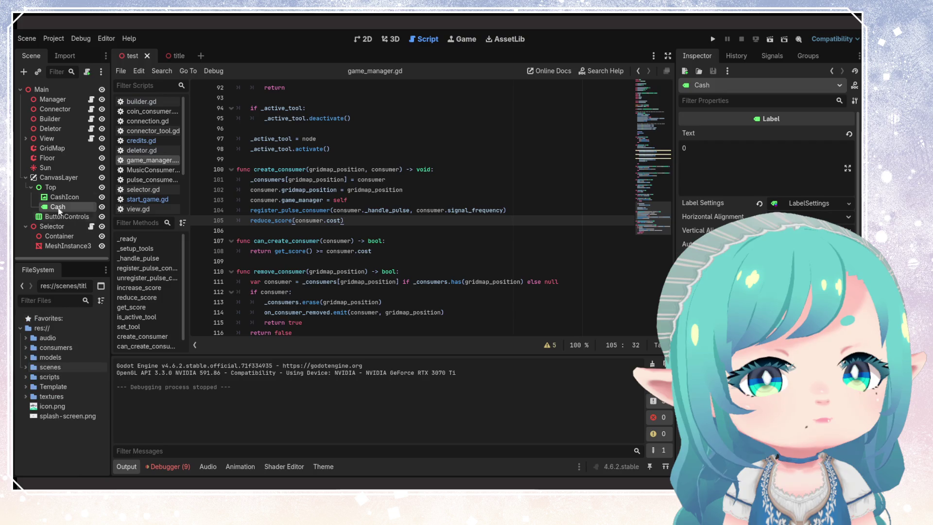
left_click(54, 187)
right_click(64, 189)
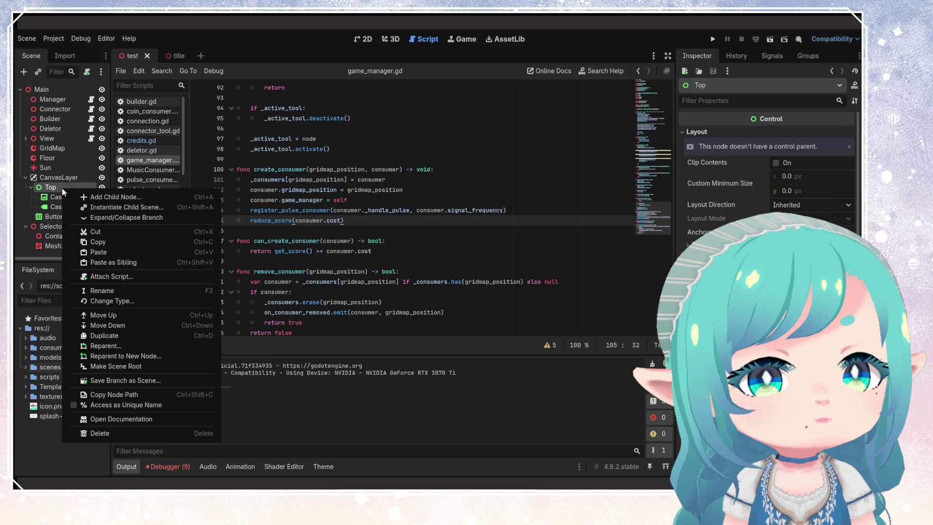
left_click(109, 197)
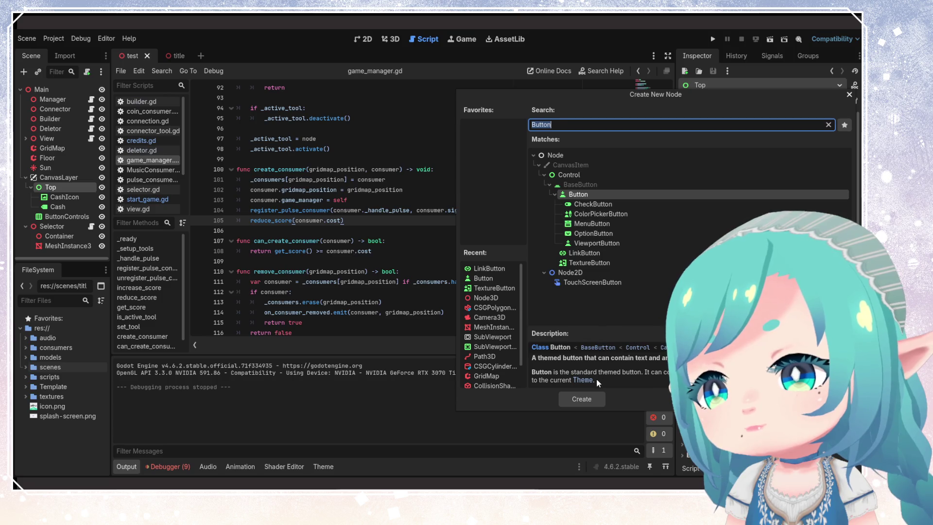
left_click(590, 263)
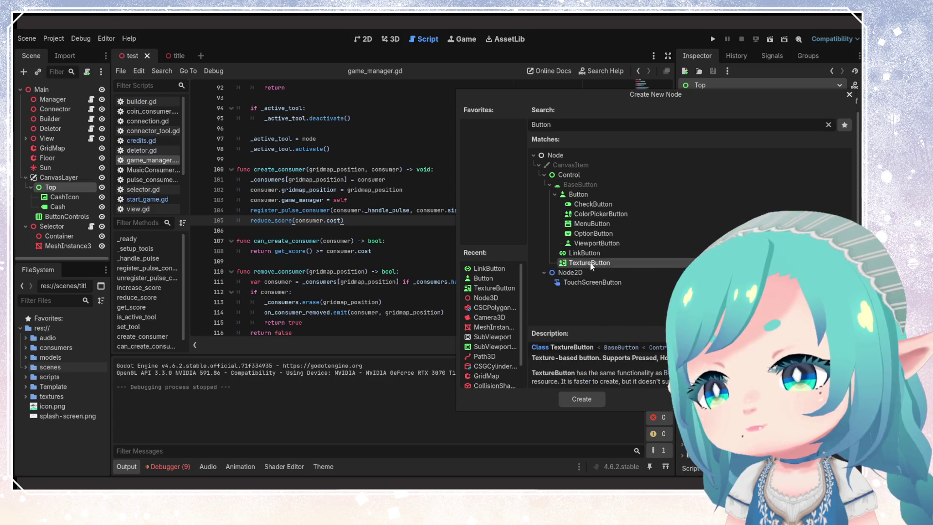
left_click(589, 399)
Step: Replace the TextureButton with a plain Button child under Top
left_click(57, 207)
left_click(64, 217)
key("Delete")
key("Return")
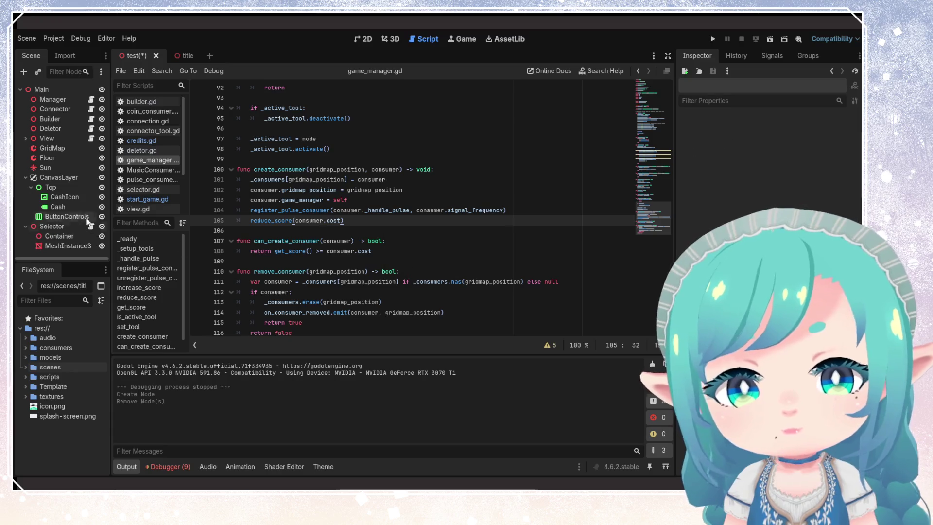
right_click(51, 187)
left_click(146, 199)
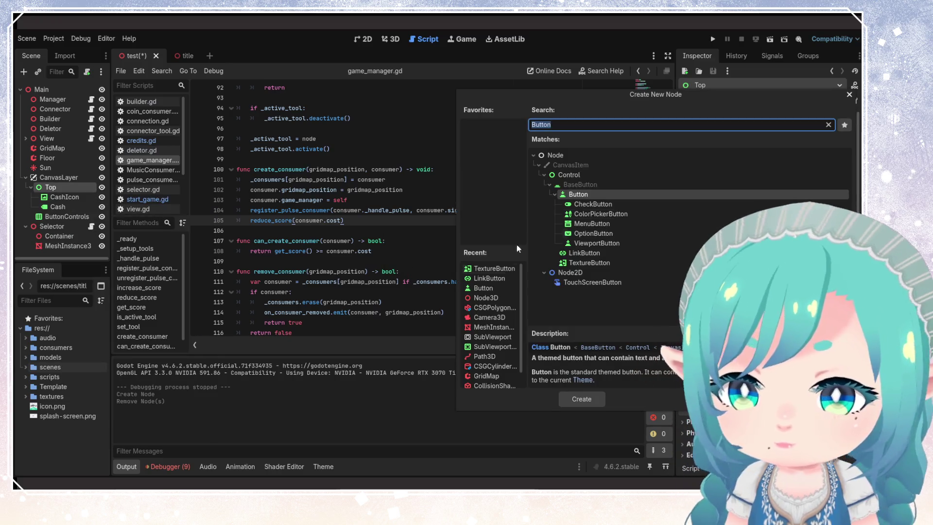
left_click(581, 399)
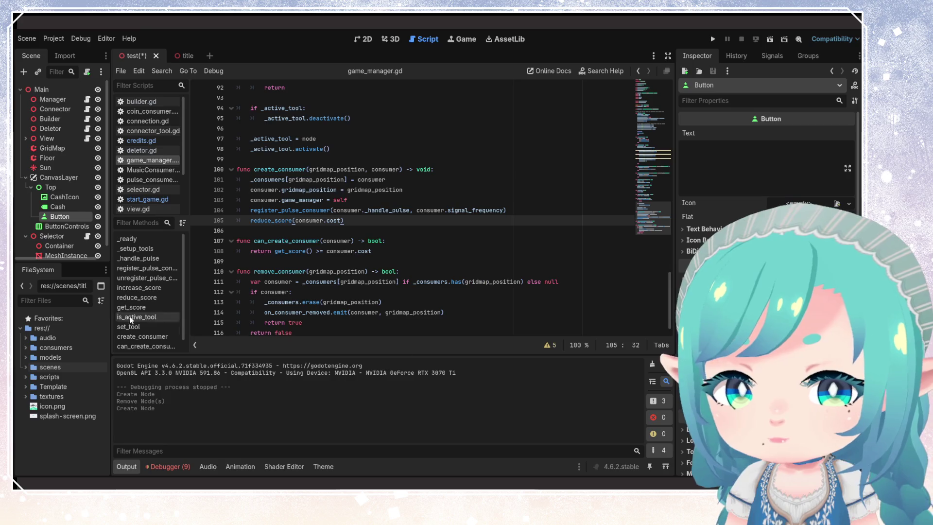
left_click(55, 207)
Step: Assign return.png from the textures folder as the new Button's icon
left_click(45, 218)
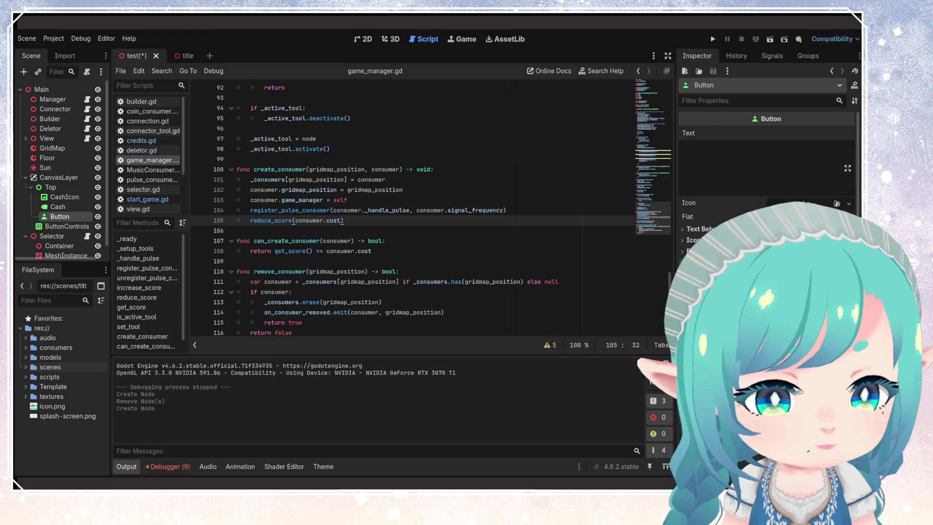
left_click(26, 396)
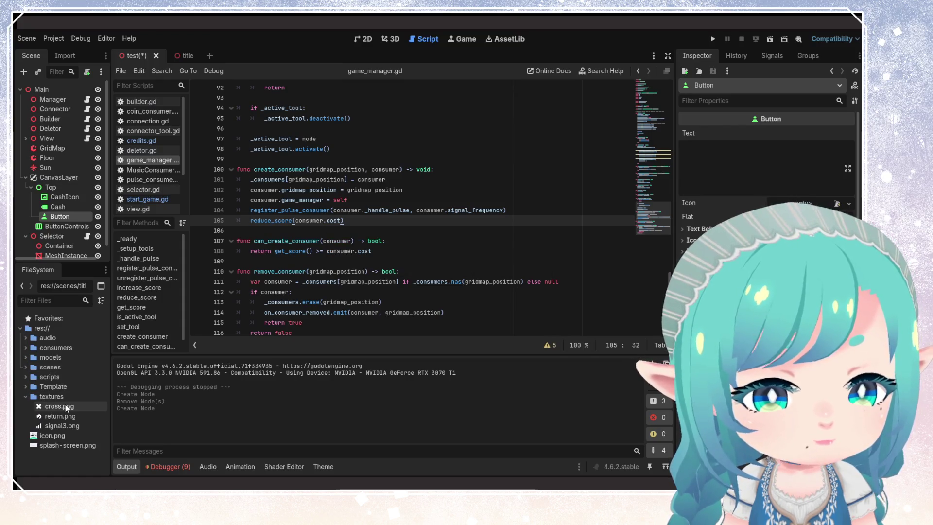
left_click(56, 417)
mouse_move(56, 417)
left_mouse_down()
mouse_move(299, 322)
mouse_move(774, 204)
left_mouse_up()
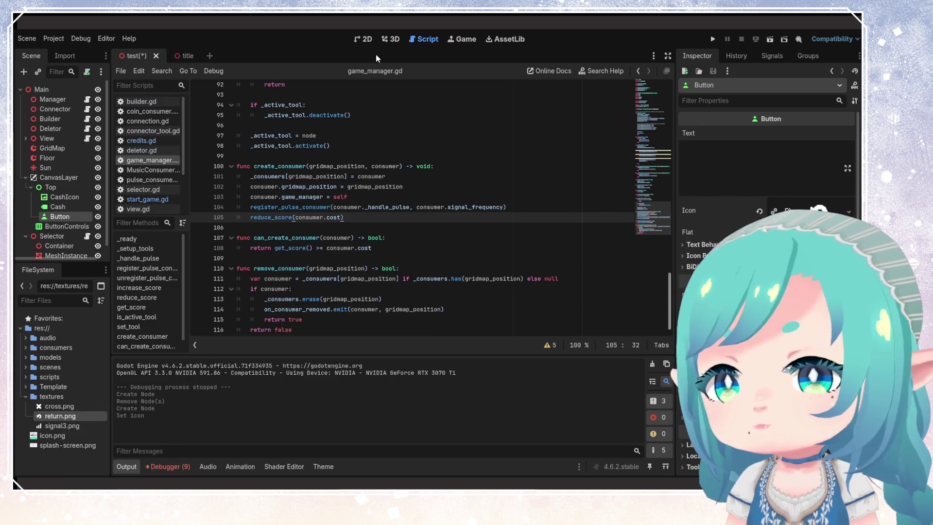
Step: Move the button to the top right of the game screen in the 2D view
left_click(363, 39)
left_click_drag(269, 149, 560, 148)
scroll(768, 195, "down", 5)
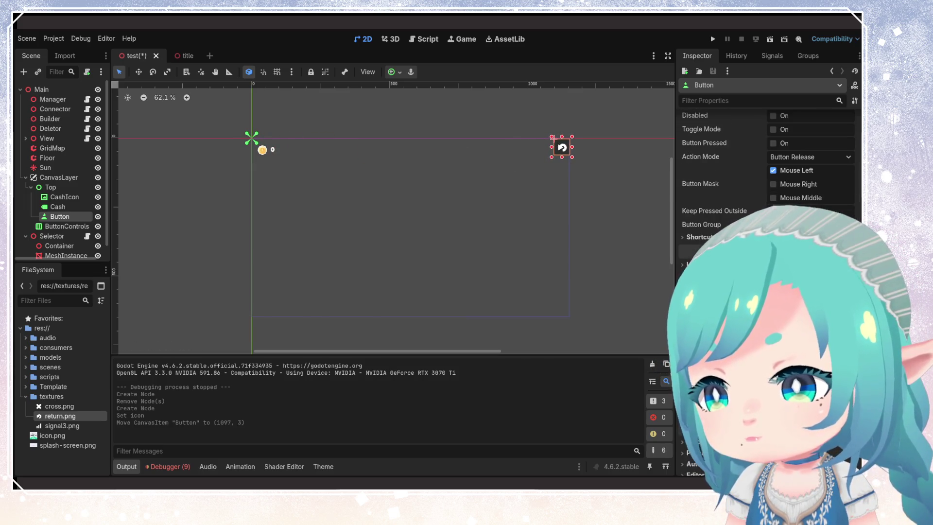
left_click(691, 265)
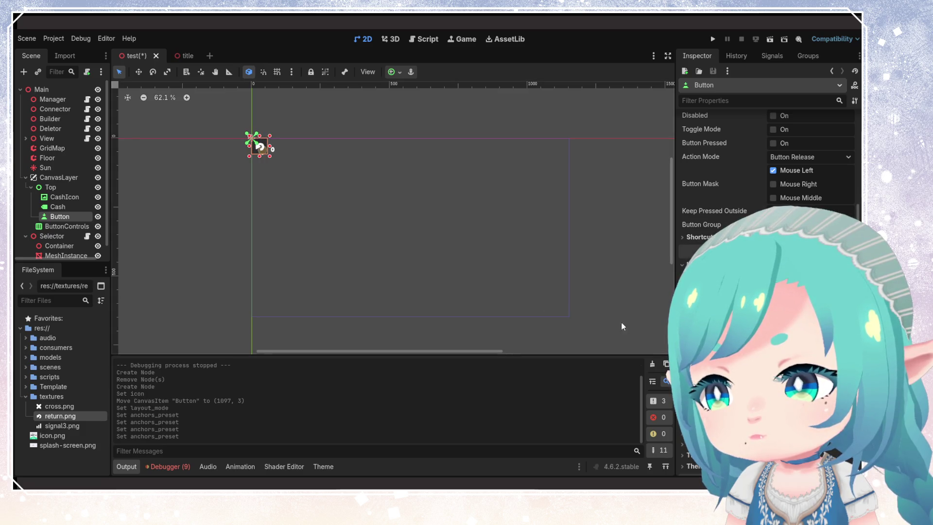
Step: Move the return button back to the HUD's top-right corner and nudge it into place
mouse_move(260, 147)
left_mouse_down()
mouse_move(558, 158)
mouse_move(562, 147)
left_mouse_up()
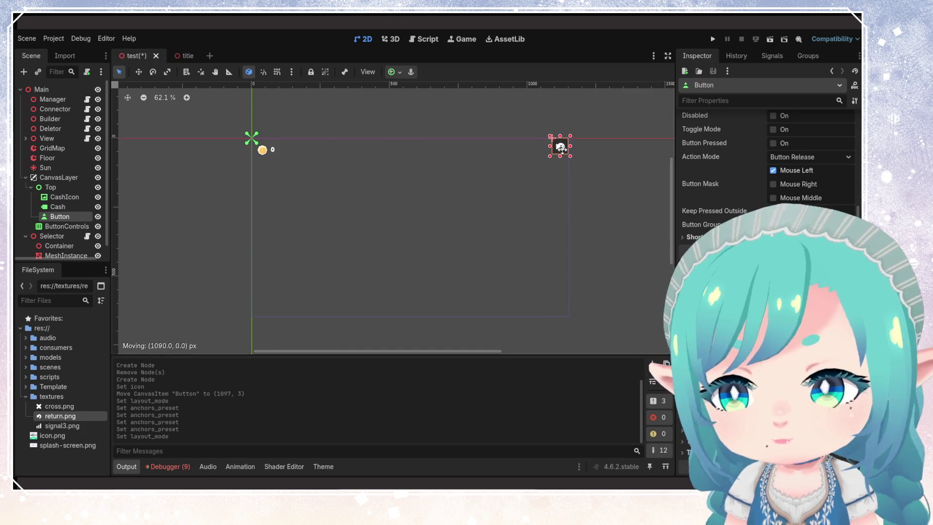
scroll(576, 155, "up", 5)
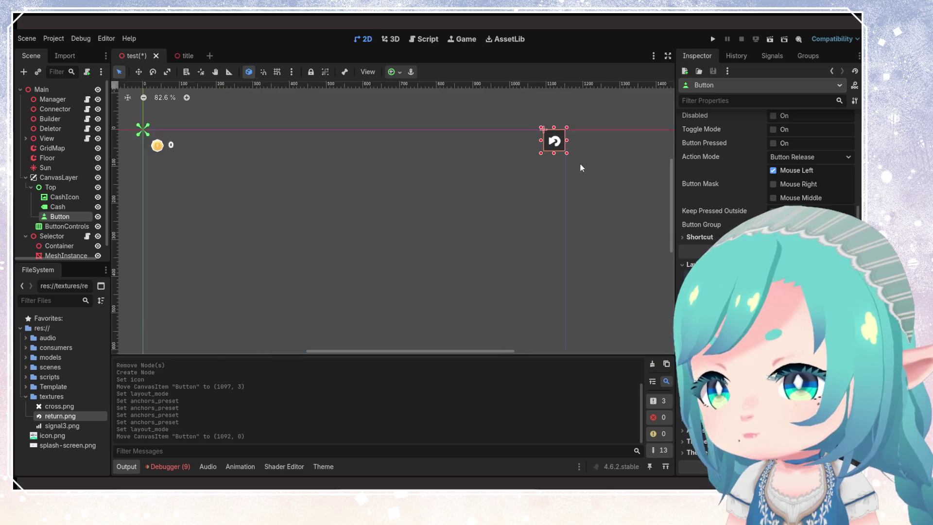
scroll(572, 138, "up", 8)
mouse_move(481, 175)
left_mouse_down()
mouse_move(471, 191)
mouse_move(489, 175)
left_mouse_up()
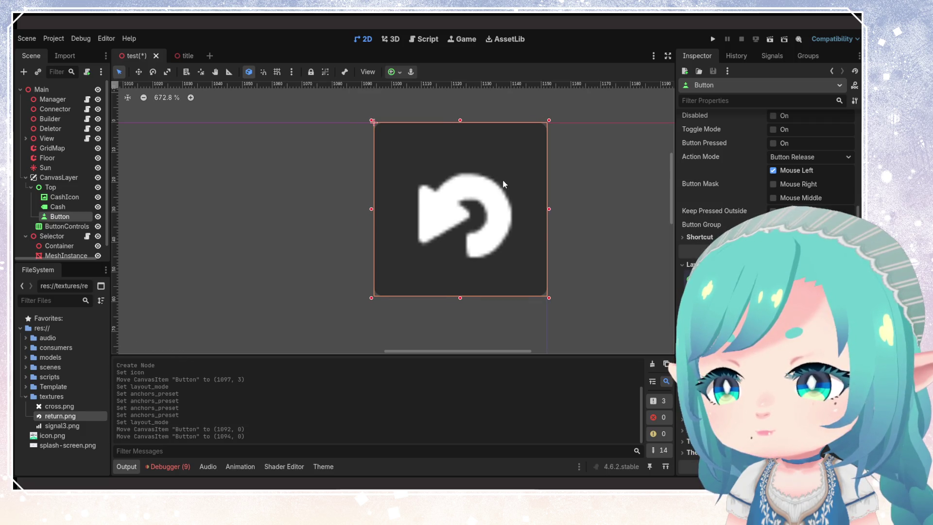
scroll(503, 180, "down", 3)
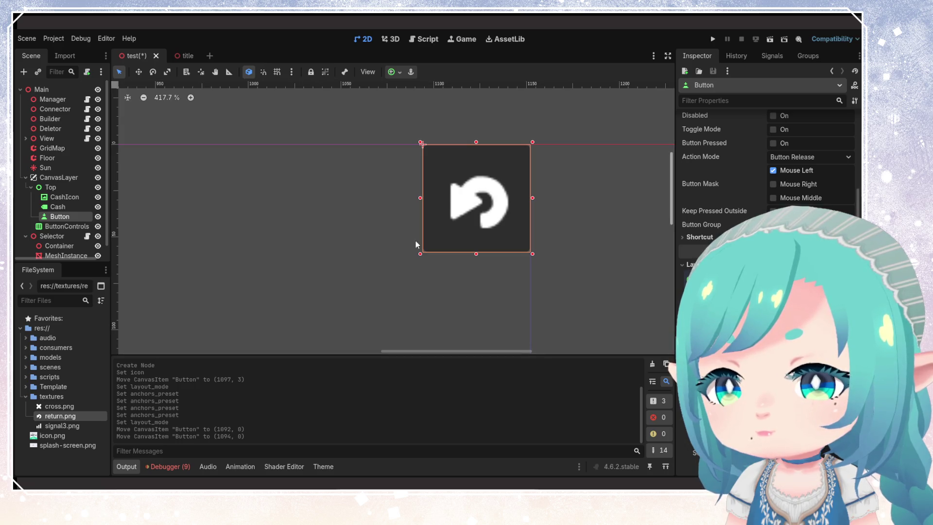
scroll(416, 240, "down", 10)
left_click_drag(385, 281, 511, 182)
Step: Resize the button to a compact square, undoing the stray move and scale change
scroll(545, 141, "down", 2)
scroll(551, 136, "up", 3)
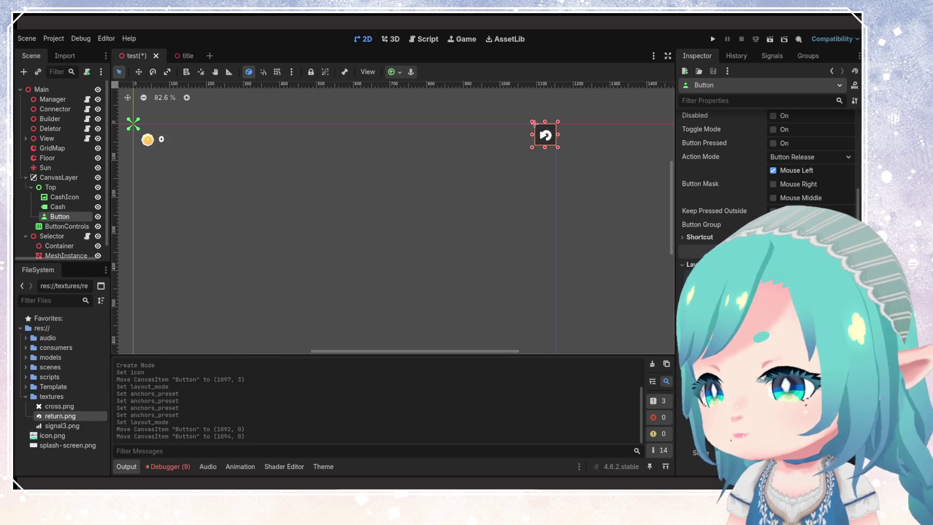
mouse_move(558, 134)
left_mouse_down()
mouse_move(573, 135)
mouse_move(553, 162)
left_mouse_up()
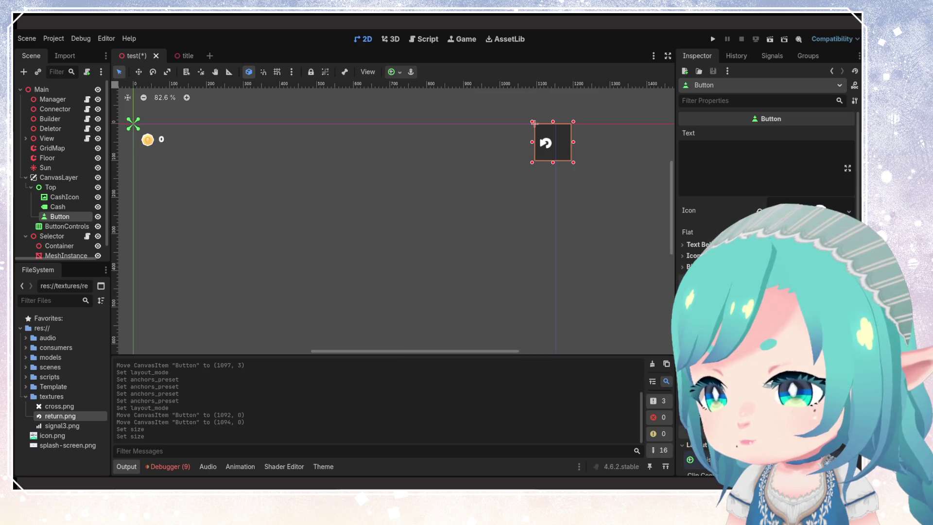
scroll(768, 160, "down", 5)
scroll(767, 185, "down", 3)
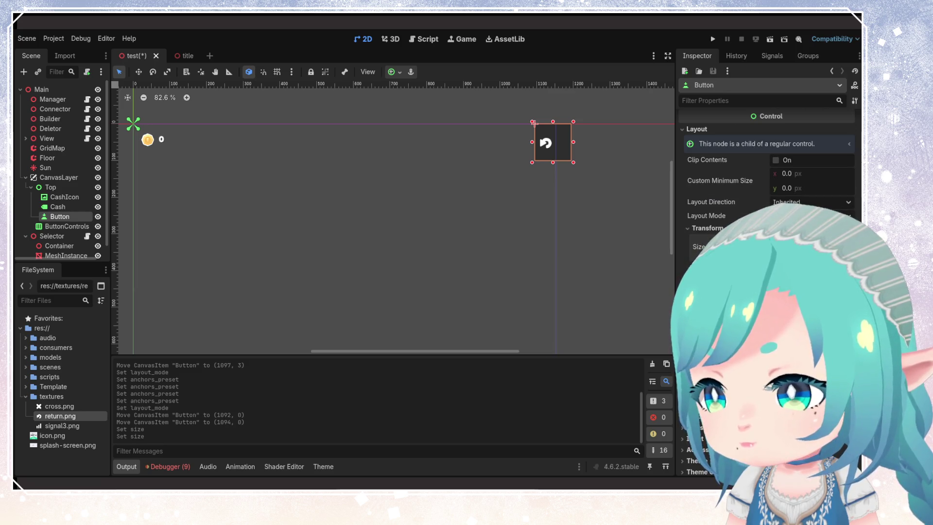
key("Return")
key("Return")
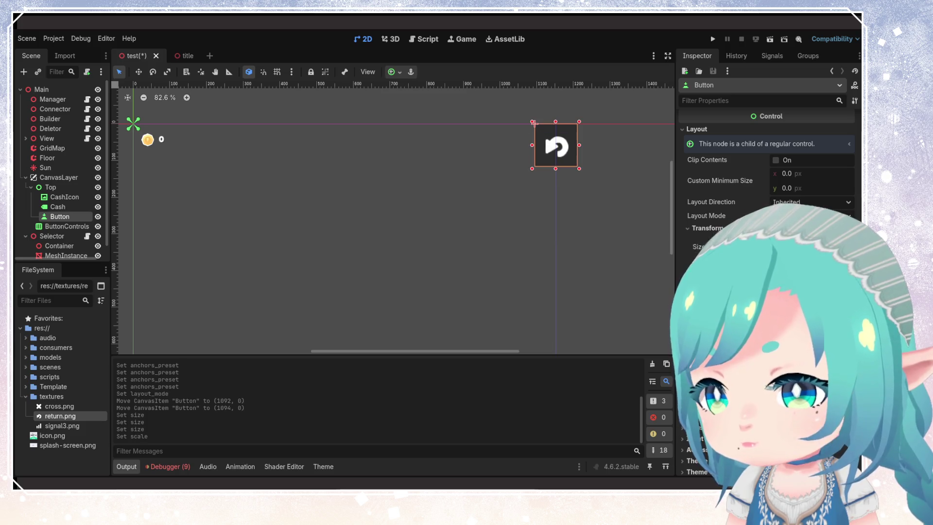
left_click_drag(554, 148, 530, 151)
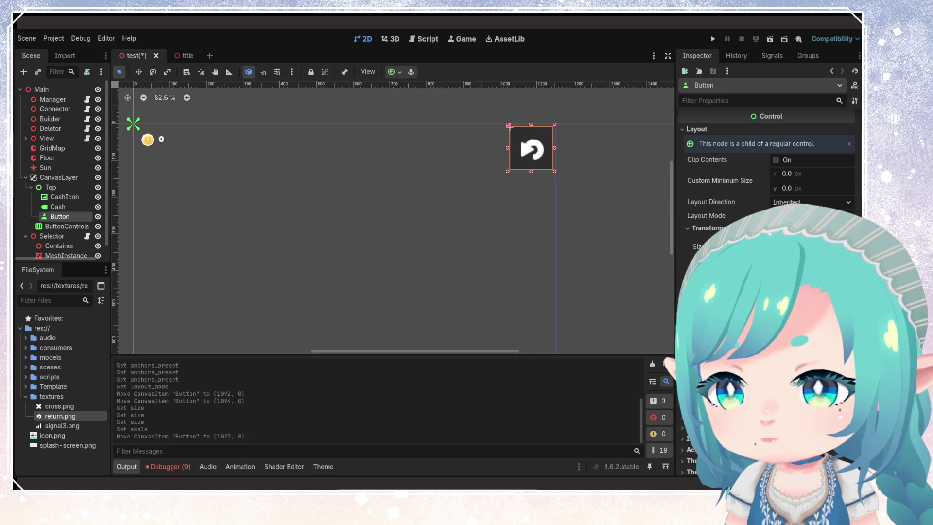
key("ctrl+z")
key("ctrl+z")
left_click(548, 219)
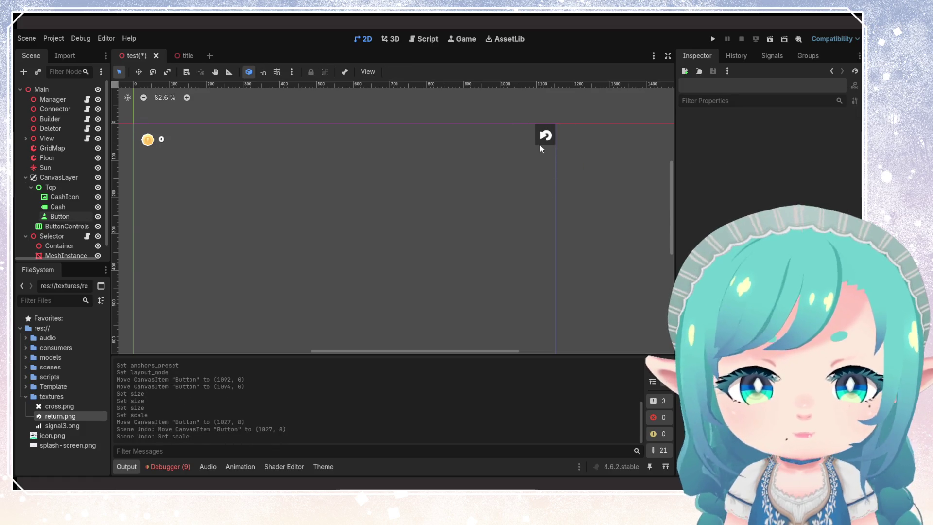
Step: Delete the return.png texture from the FileSystem panel
left_click(74, 428)
left_click(73, 416)
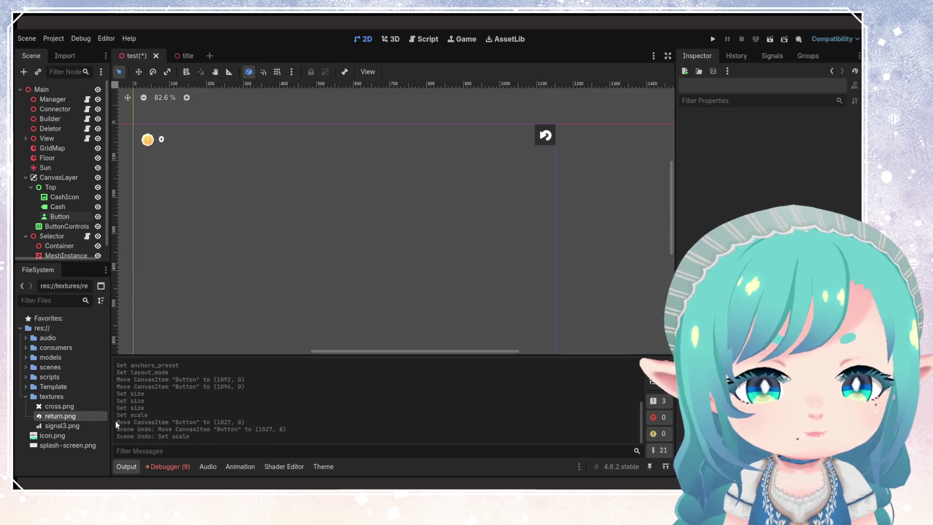
key("Delete")
left_click(374, 297)
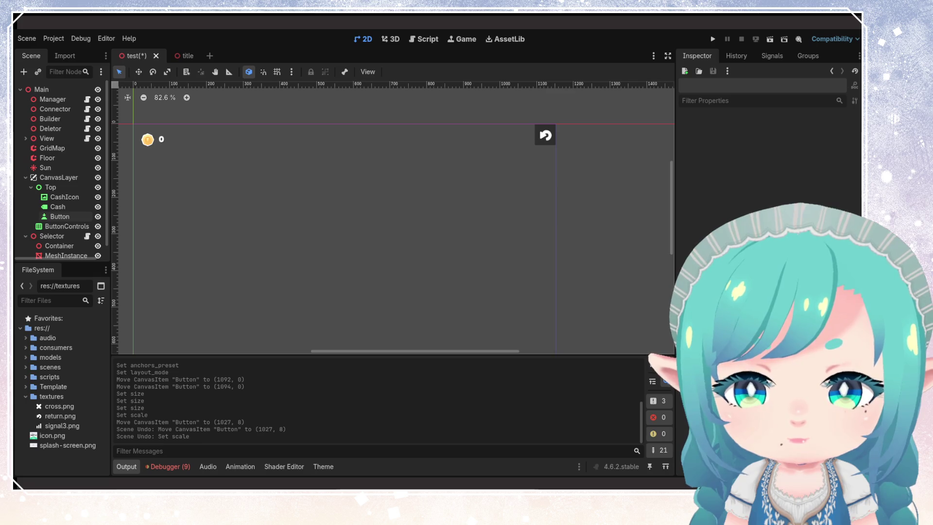
mouse_move(53, 416)
left_mouse_down()
mouse_move(584, 150)
mouse_move(538, 137)
mouse_move(73, 391)
mouse_move(64, 413)
left_mouse_up()
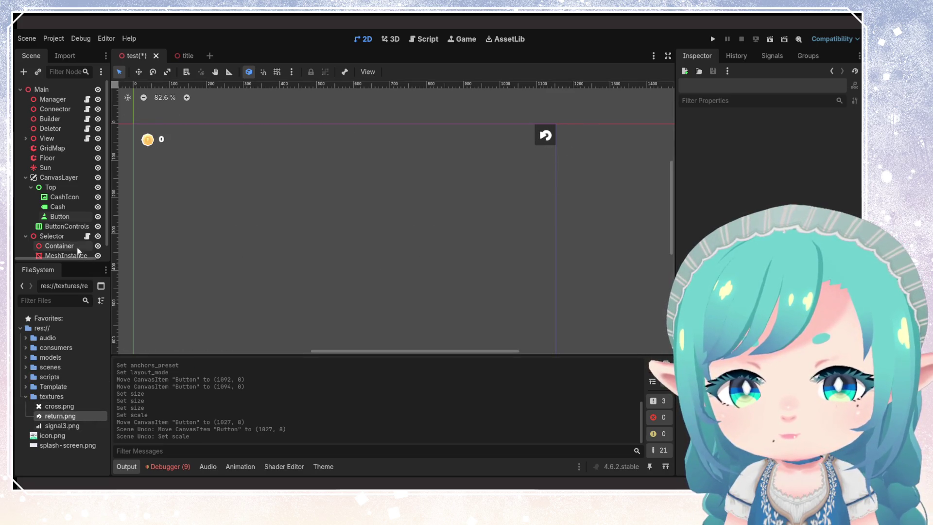
Step: Assign return.png as the Button's icon and place the button at (1031, 16)
left_click(61, 217)
scroll(768, 160, "up", 5)
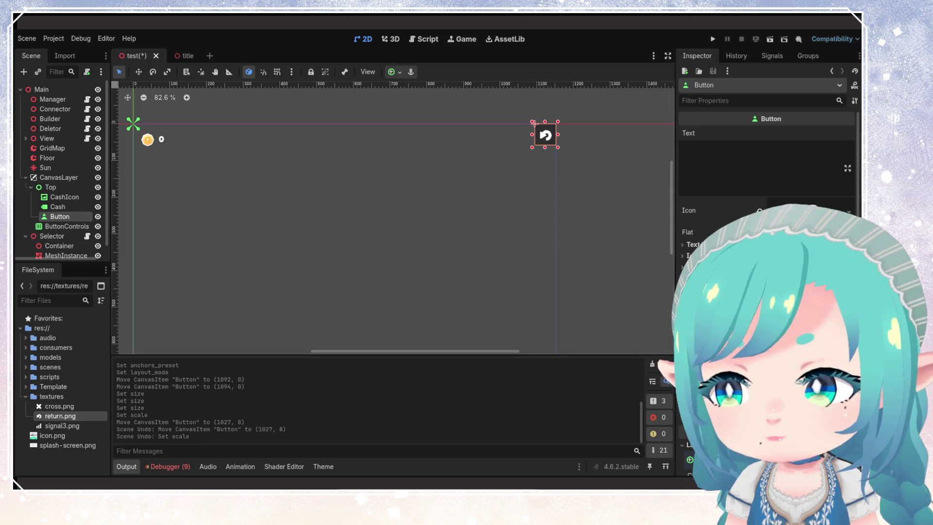
mouse_move(58, 416)
left_mouse_down()
mouse_move(175, 398)
mouse_move(705, 214)
mouse_move(778, 210)
left_mouse_up()
left_click_drag(561, 146, 538, 156)
left_click(594, 190)
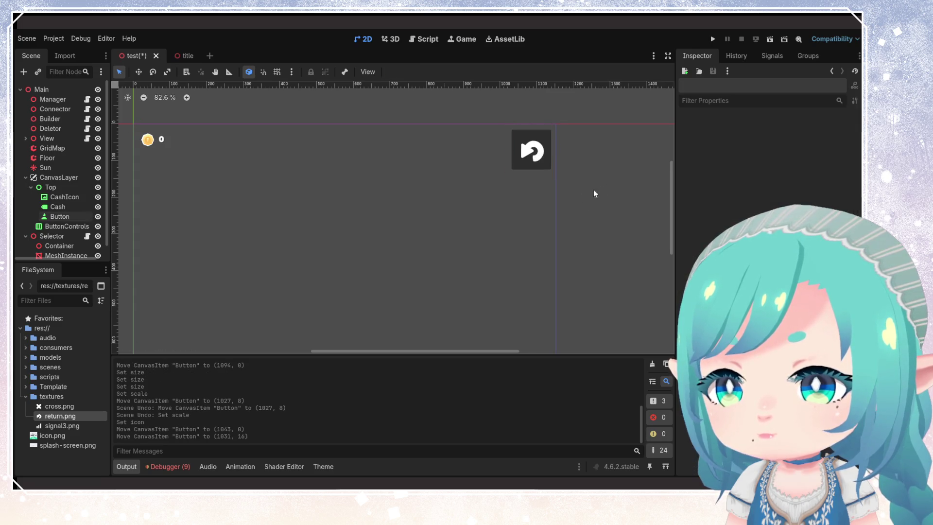
left_click(539, 162)
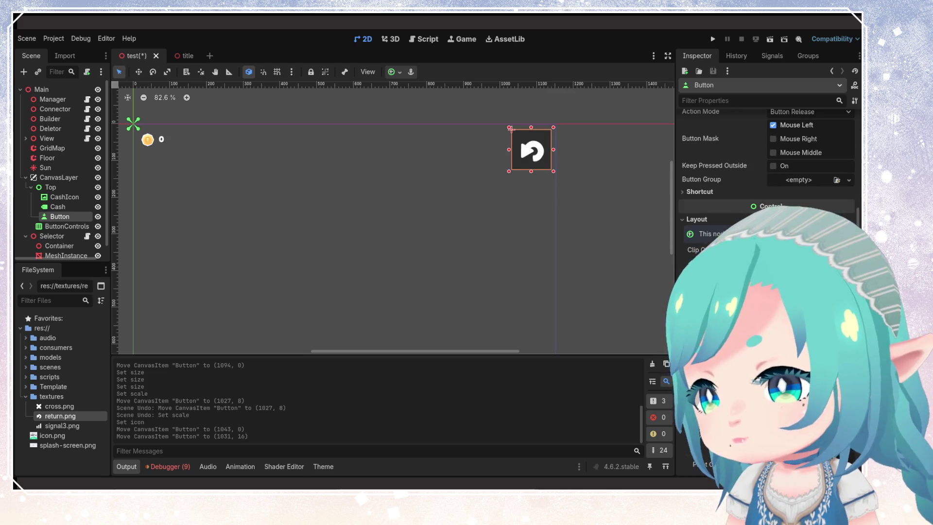
Step: Enable the Button's Normal style theme override, briefly opening and closing the Select StyleBox picker
left_click(681, 218)
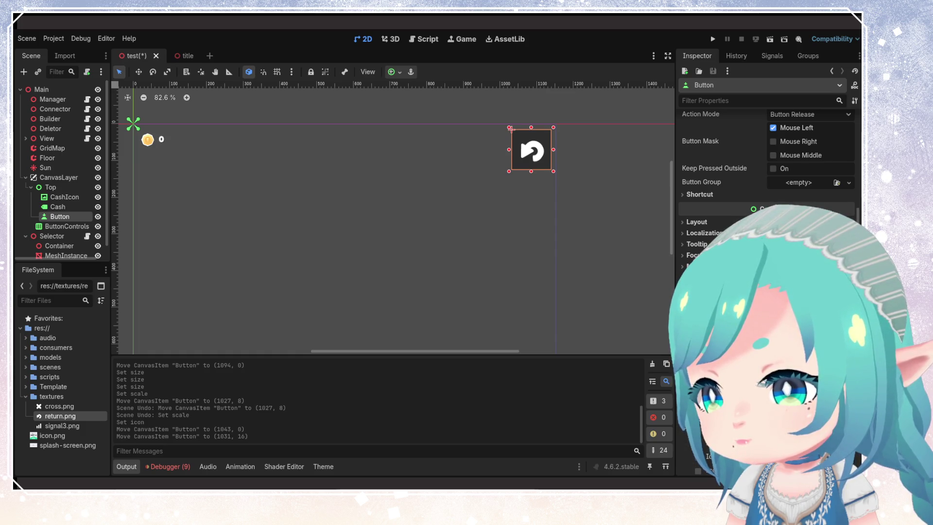
scroll(690, 211, "down", 5)
scroll(691, 211, "up", 3)
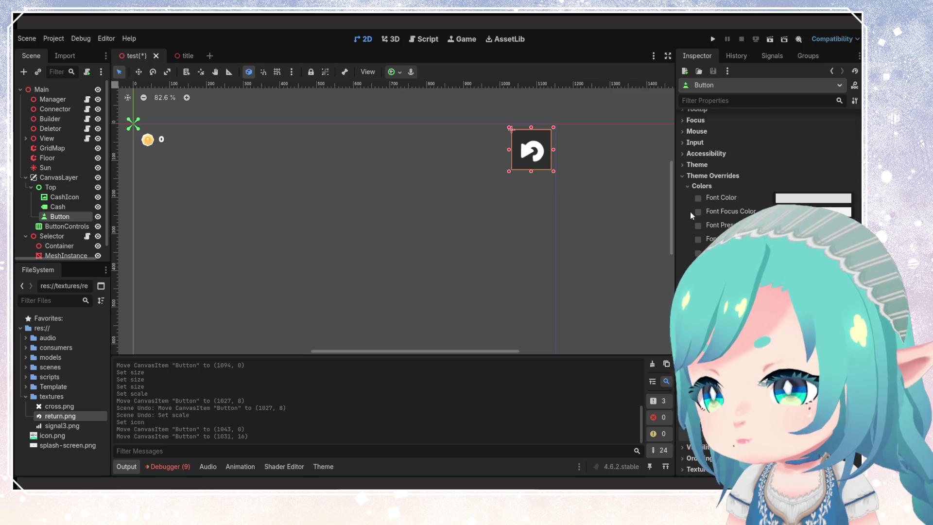
left_click(682, 164)
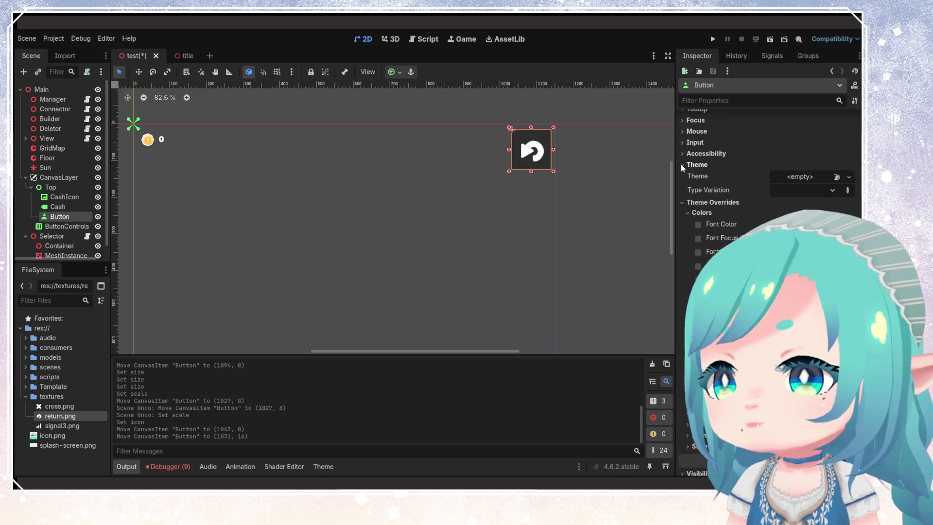
left_click(681, 165)
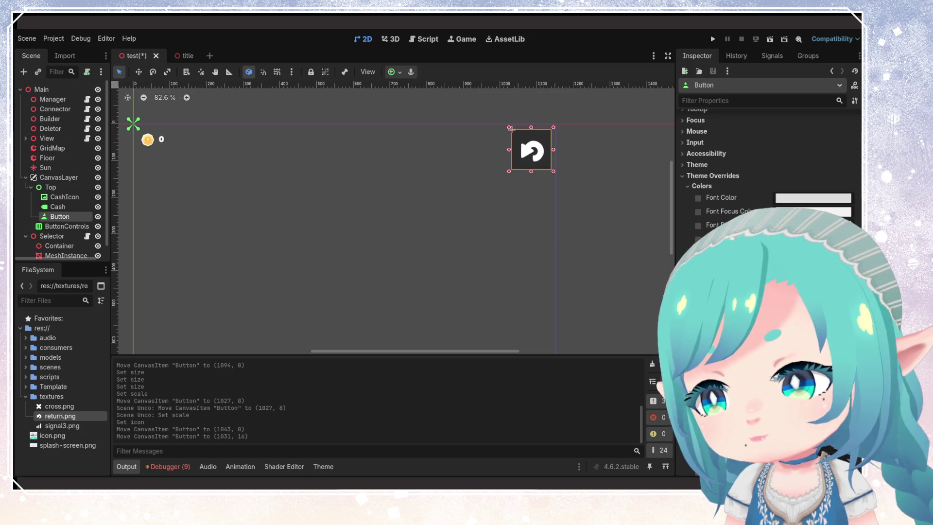
scroll(765, 170, "down", 5)
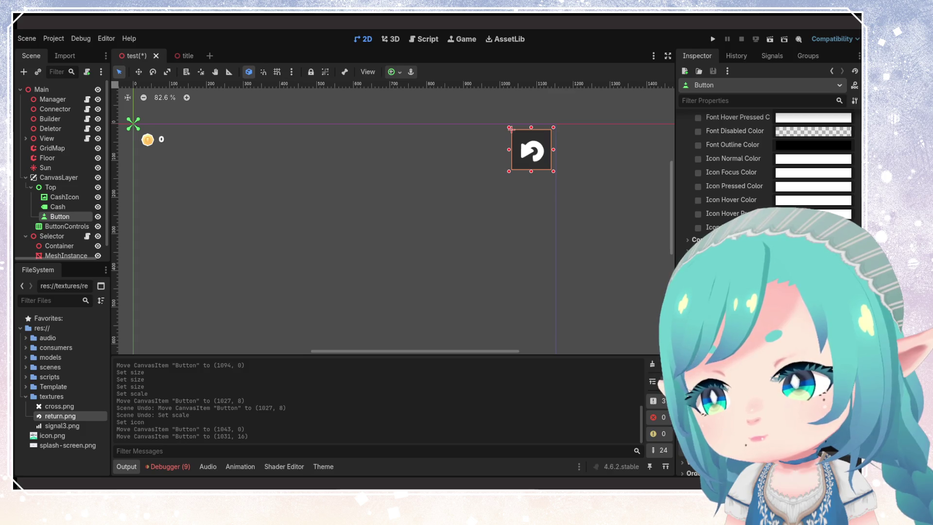
left_click(699, 267)
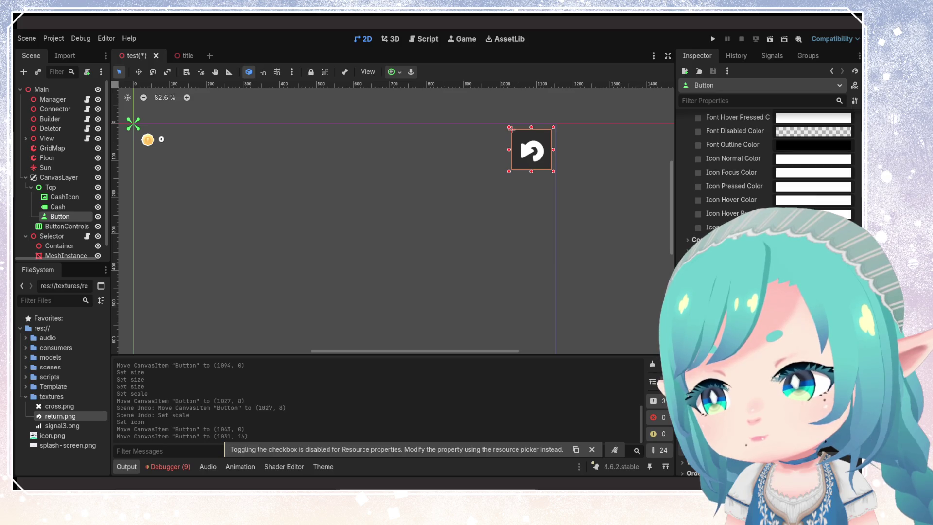
left_click(811, 272)
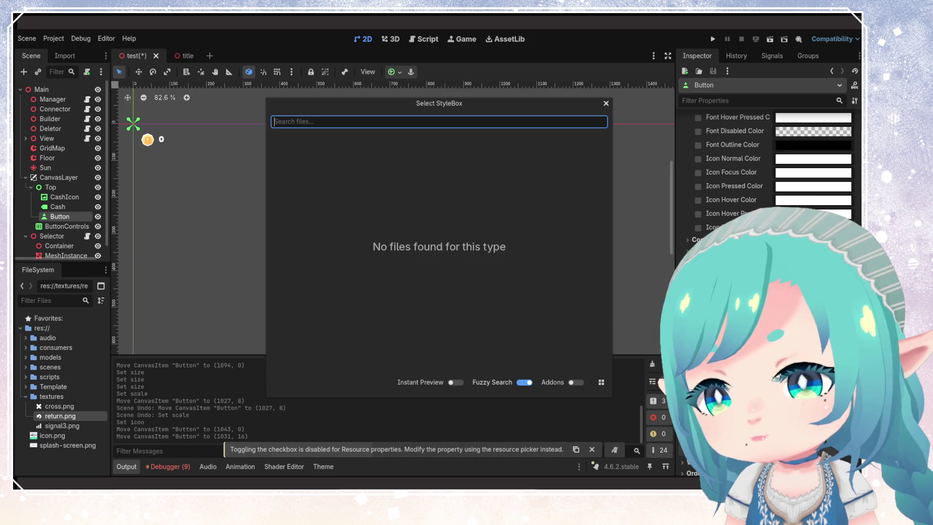
left_click(606, 103)
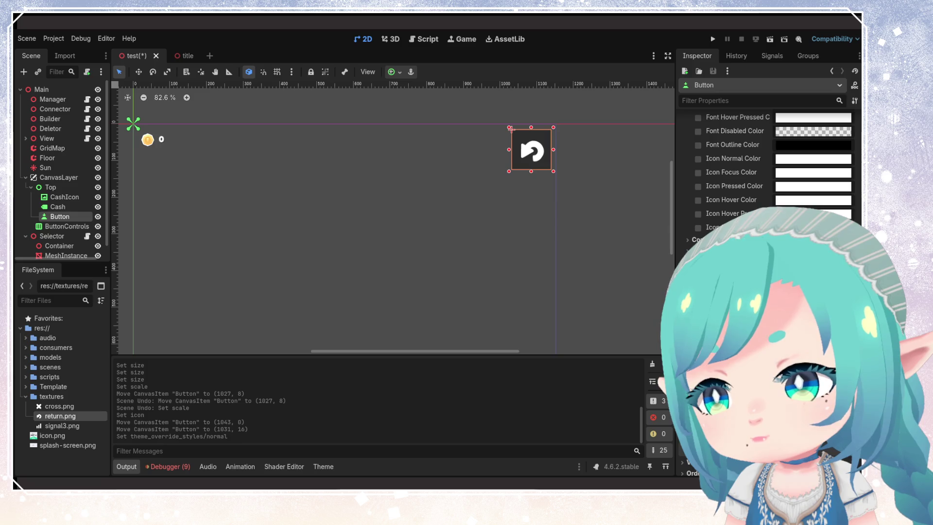
Step: Collapse the Colors and Constants overrides and reselect the Button node in the scene tree
scroll(765, 170, "up", 10)
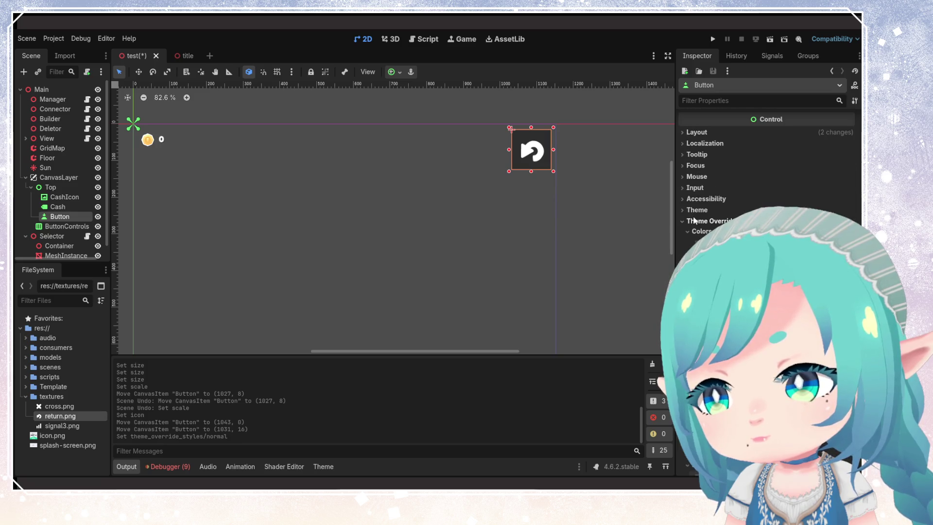
left_click(687, 231)
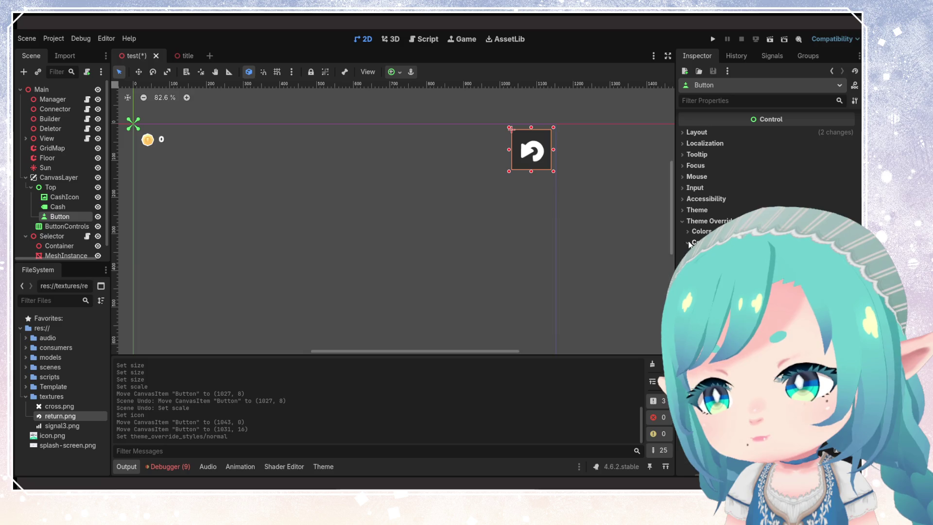
left_click(689, 242)
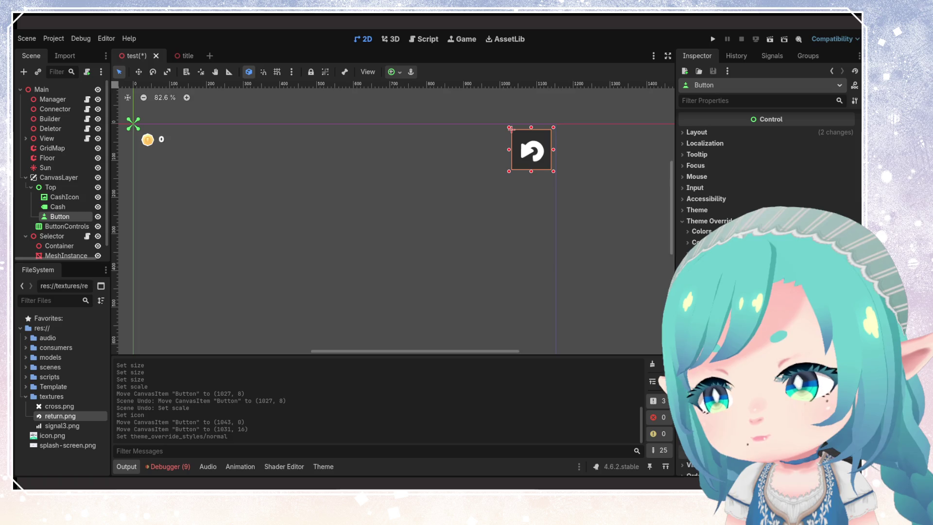
left_click(689, 287)
left_click(689, 287)
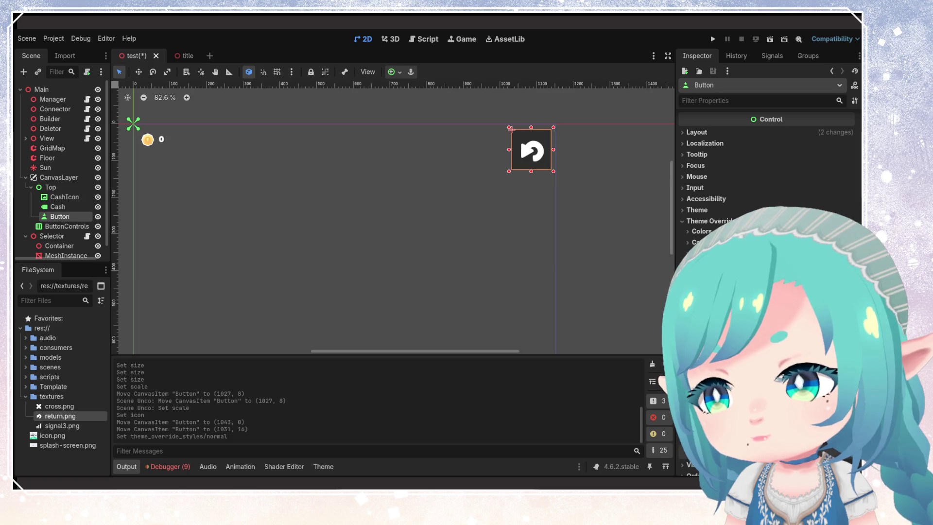
scroll(768, 195, "down", 2)
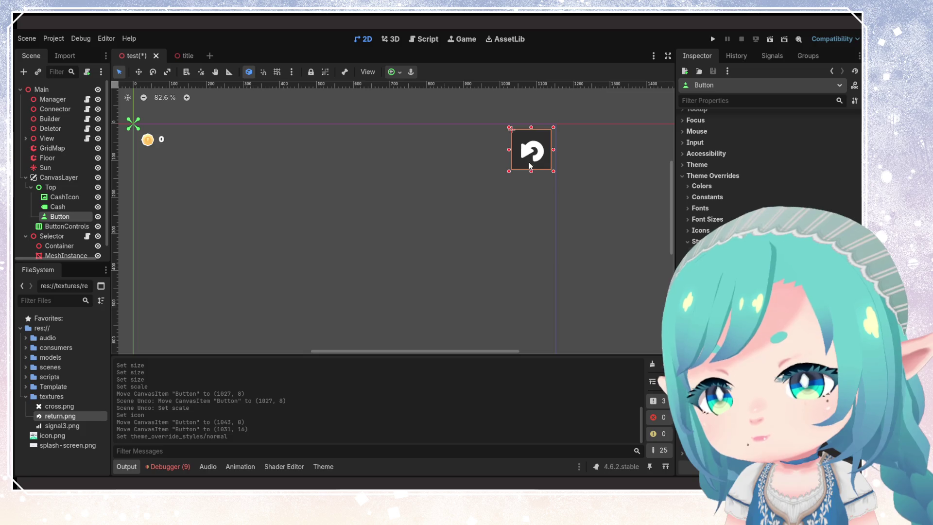
left_click(628, 236)
left_click(531, 155)
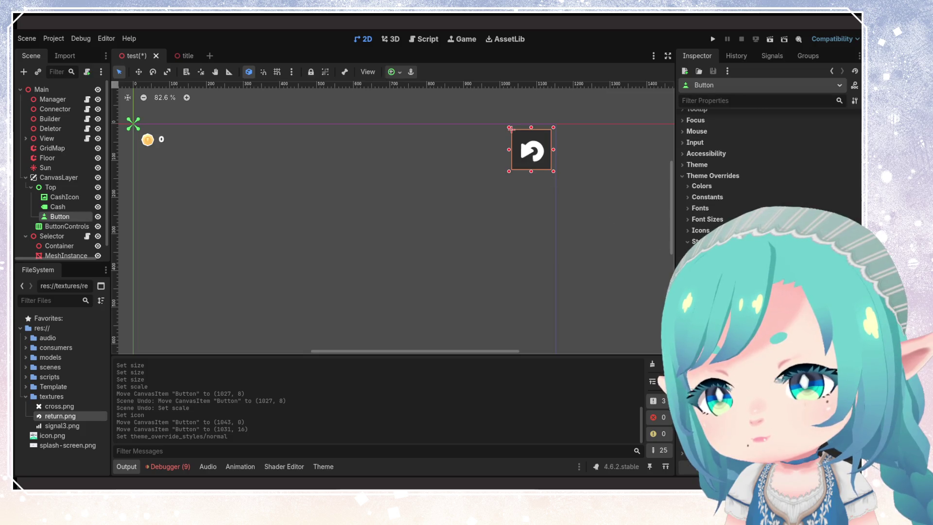
mouse_move(424, 284)
left_mouse_down()
mouse_move(496, 231)
mouse_move(483, 259)
left_mouse_up()
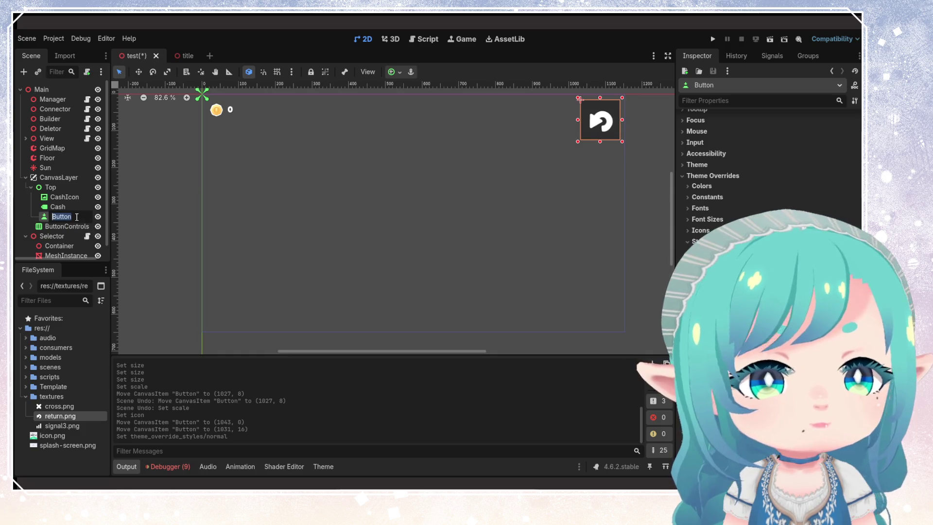
left_click(63, 197)
left_click(73, 214)
left_click(69, 224)
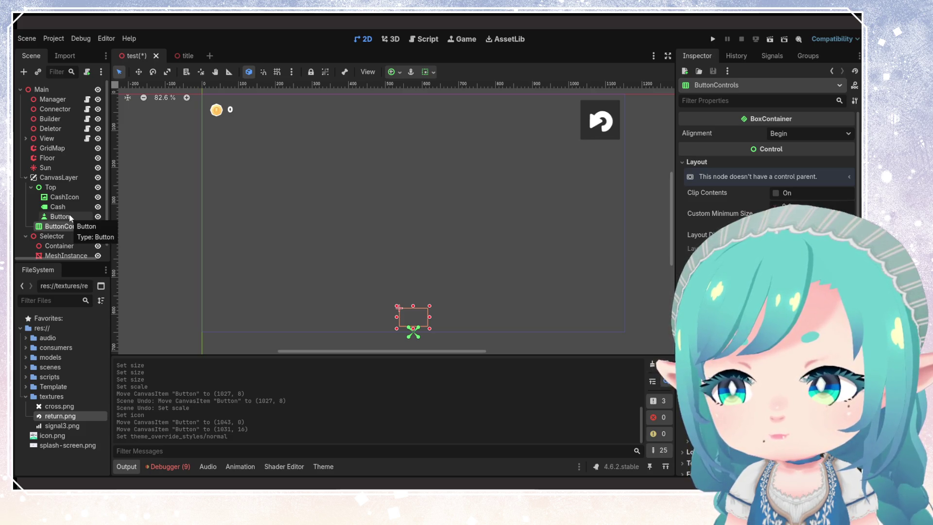
left_click(69, 214)
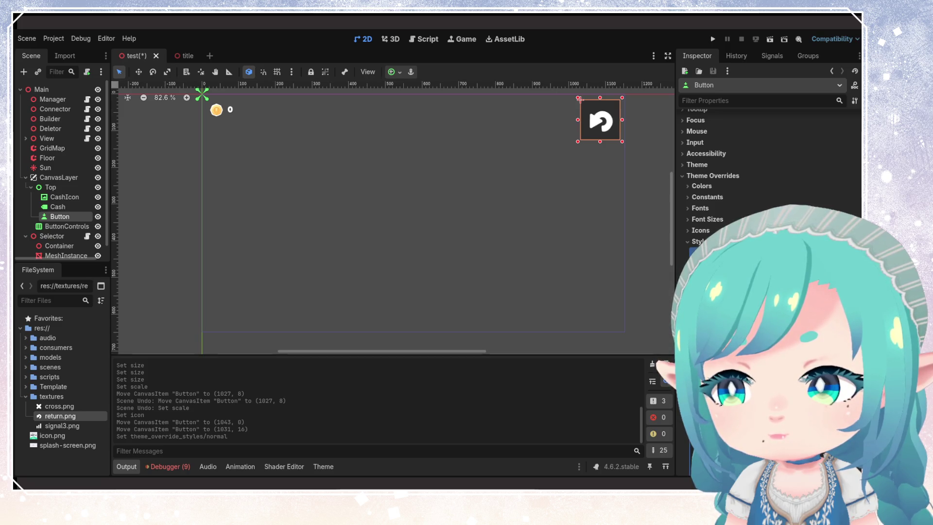
Step: Set Normal, Pressed, Hover, Disabled and Focus styles to StyleBoxEmpty and save the scene
scroll(768, 243, "down", 4)
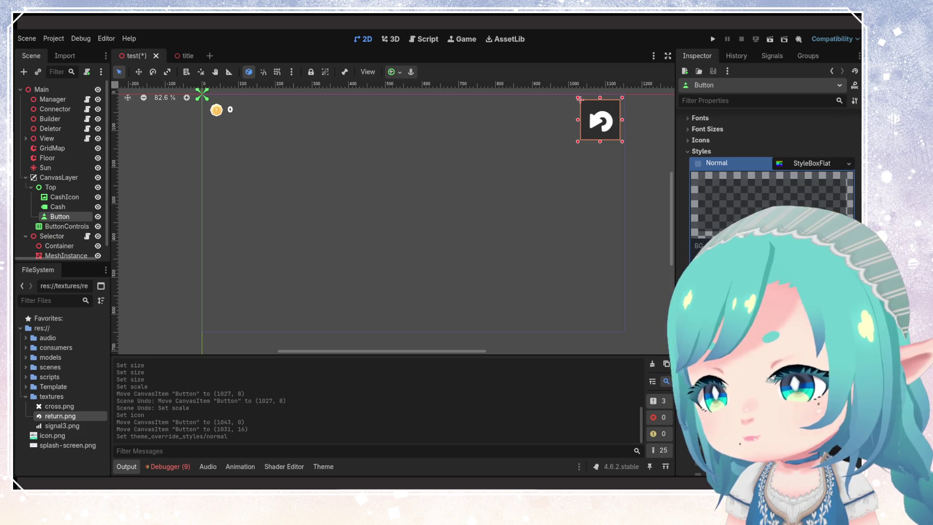
left_click(817, 163)
left_click(849, 172)
left_click(826, 198)
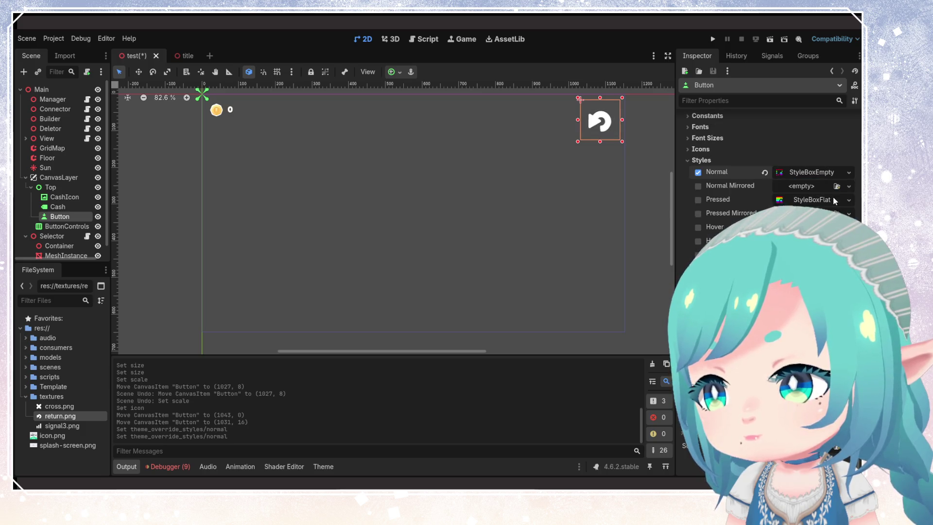
left_click(851, 200)
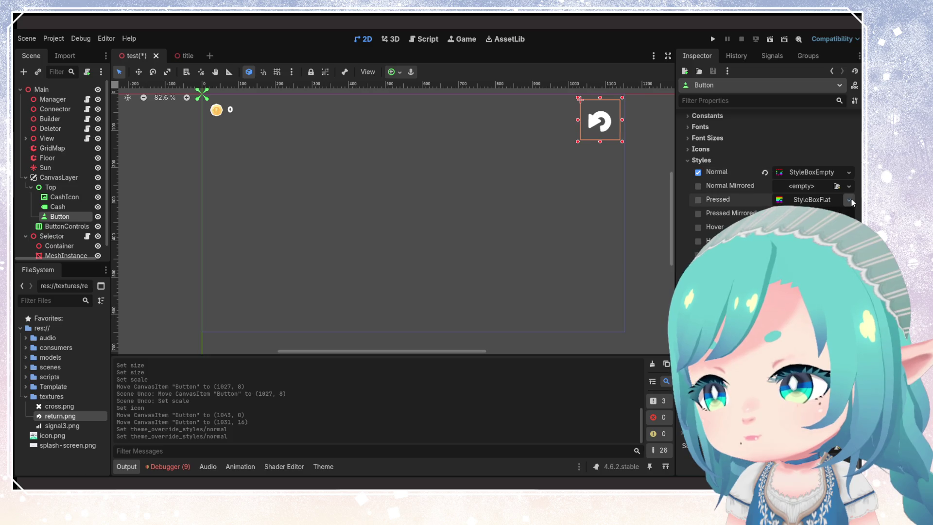
left_click(826, 226)
left_click(826, 253)
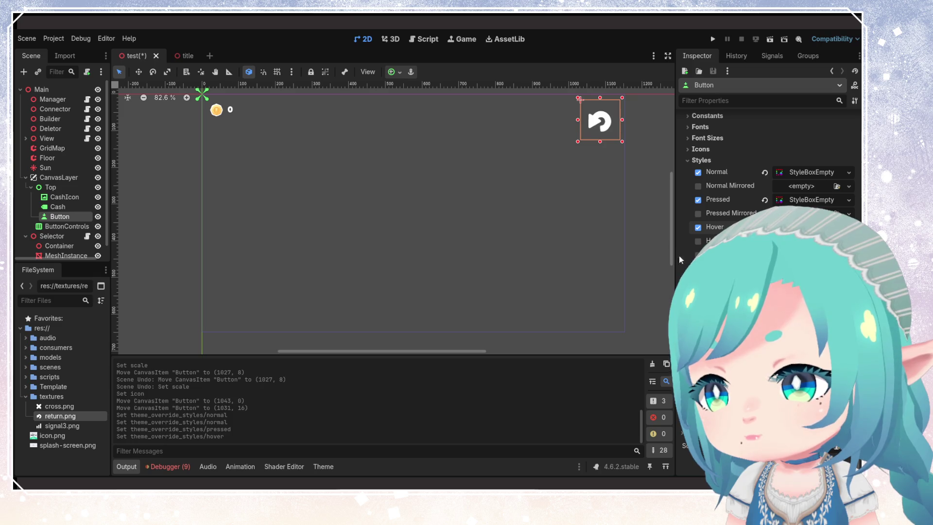
left_click(698, 255)
left_click(698, 283)
left_click(698, 310)
left_click(505, 251)
key("ctrl+s")
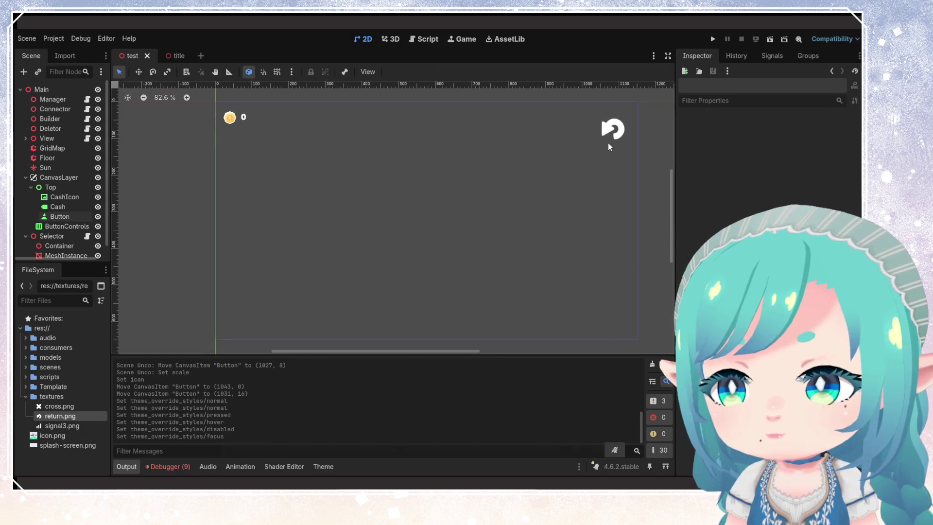
left_click(614, 136)
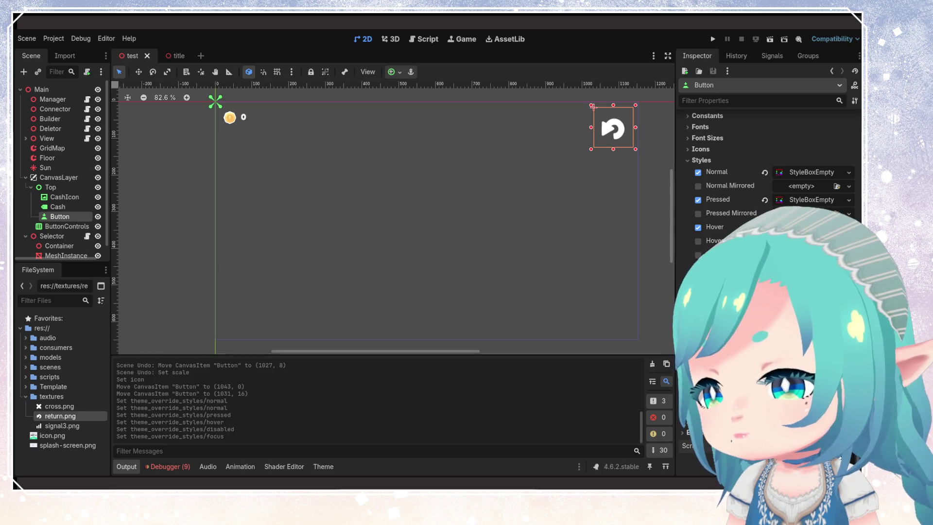
left_click(758, 459)
Step: Create restart.gd and copy the _ready/change_scene code from start_game.gd
type("restart")
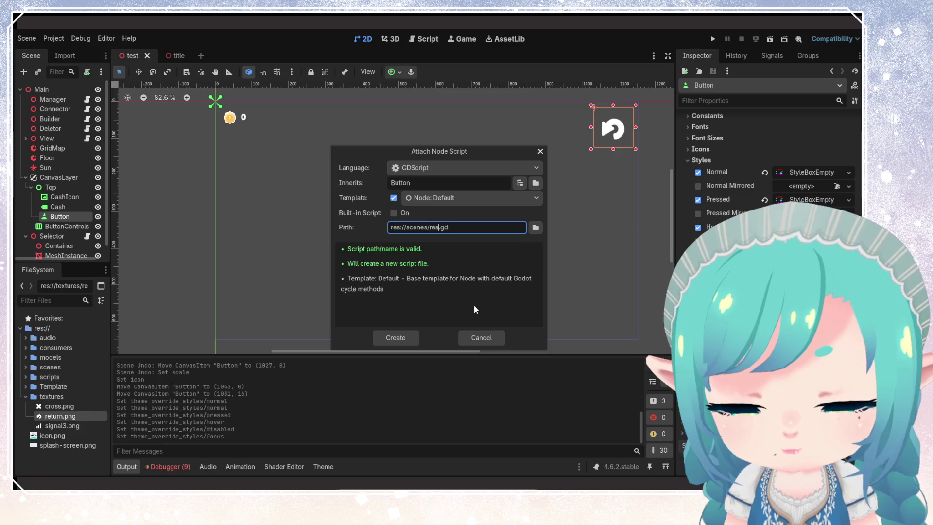
key("Return")
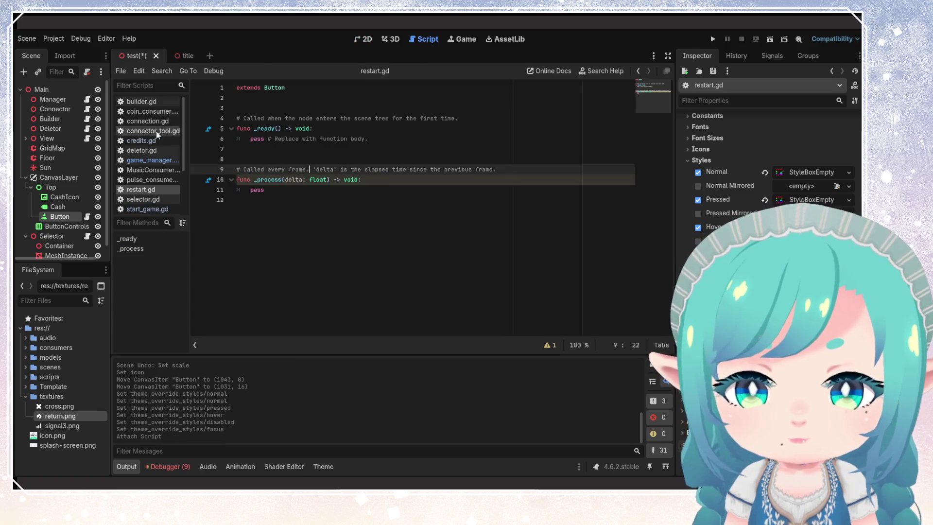
left_click(141, 101)
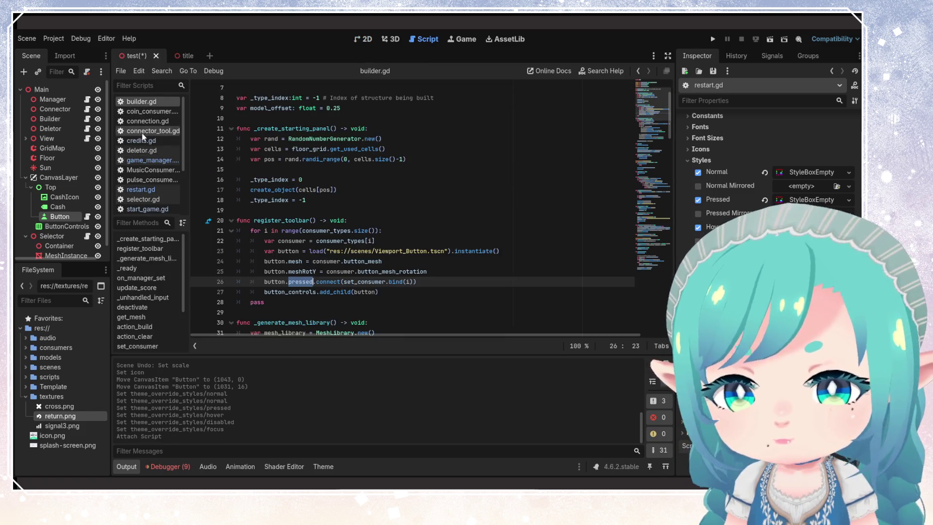
left_click(151, 199)
left_click(147, 209)
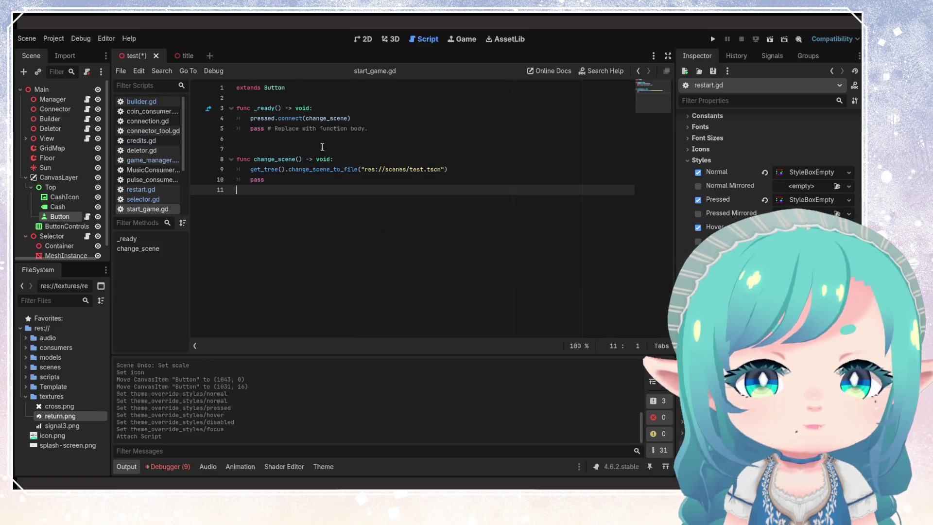
left_click_drag(238, 190, 212, 103)
key("ctrl+c")
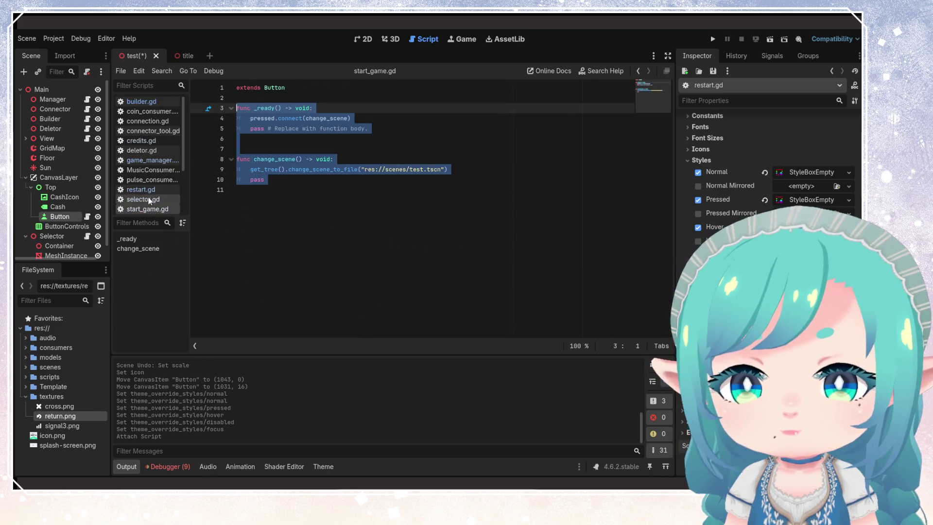
Step: Replace restart.gd's template with the copied code, save it, and view change_scene_to_file's documentation
left_click(141, 190)
left_click(335, 195)
key("ctrl+a")
key("ctrl+v")
key("ctrl+s")
left_click(290, 108)
key("BackSpace")
key("ctrl+s")
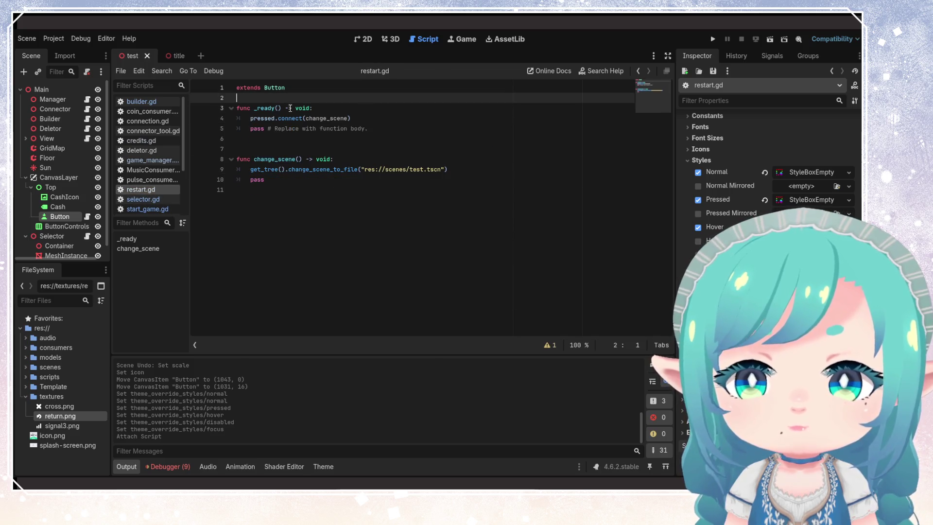
left_click(322, 173, "ctrl")
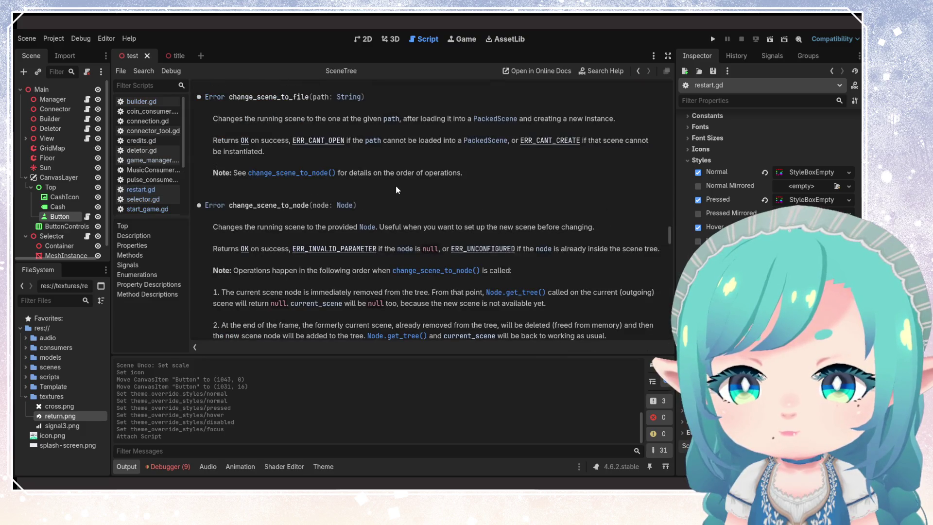
scroll(396, 190, "up", 5)
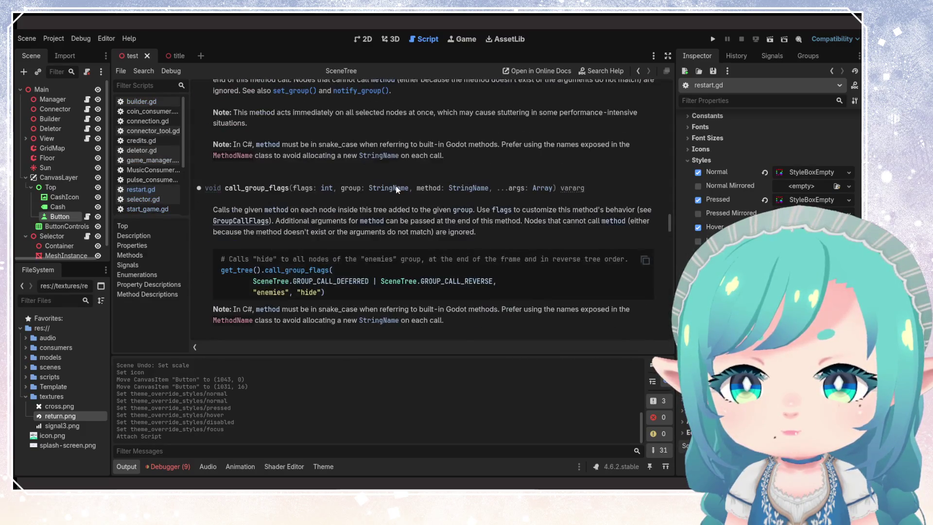
Step: Run the project, start a game, and place seven battery towers on the grid
left_click(713, 38)
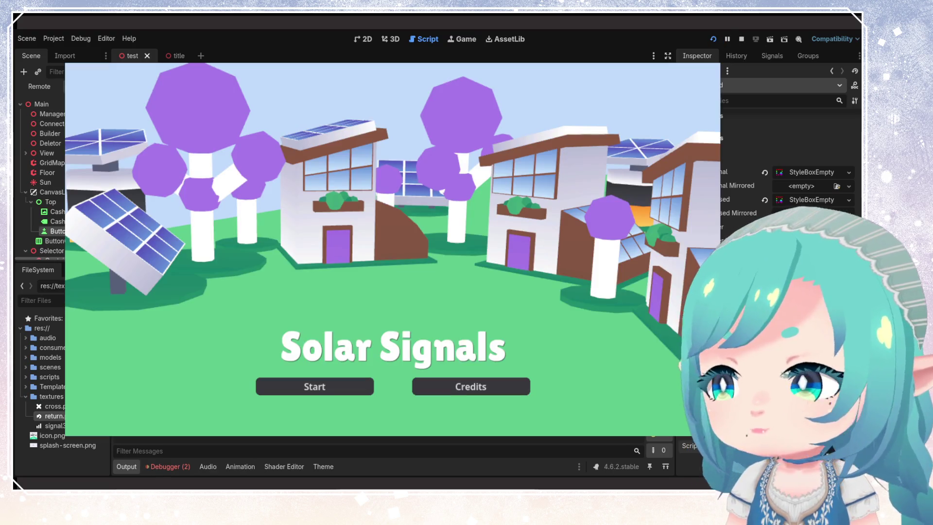
left_click(312, 386)
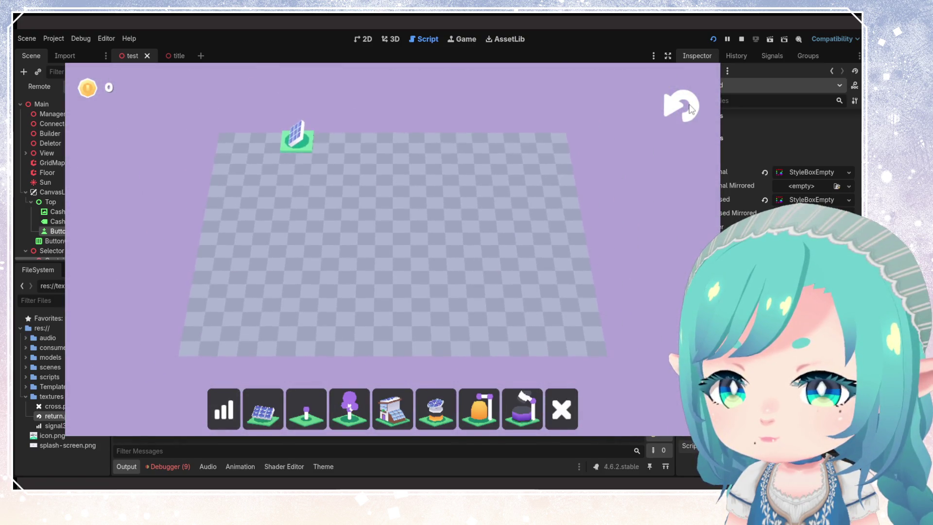
left_click(443, 428)
left_click(428, 243)
left_click(501, 246)
left_click(460, 176)
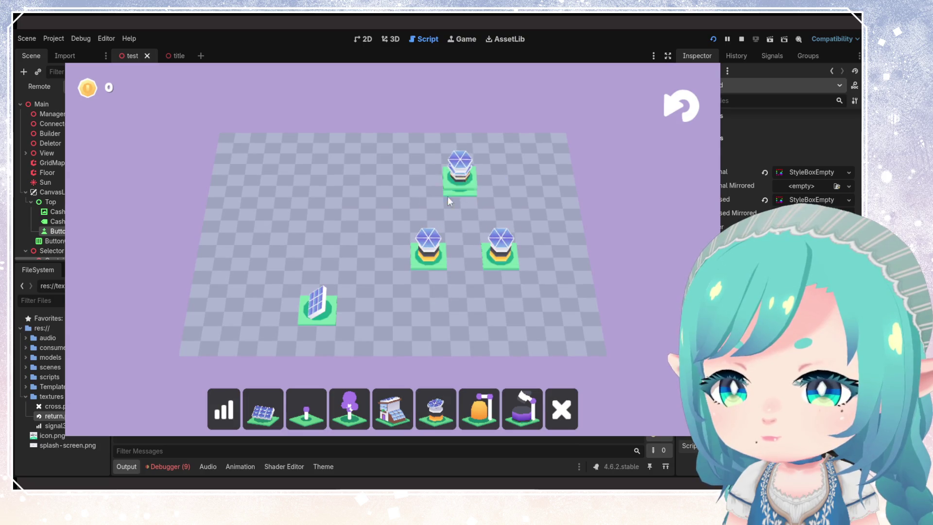
left_click(358, 197)
left_click(321, 221)
left_click(429, 271)
left_click(467, 301)
Step: Click the return icon three times to reload the board, then stop the game
left_click(675, 111)
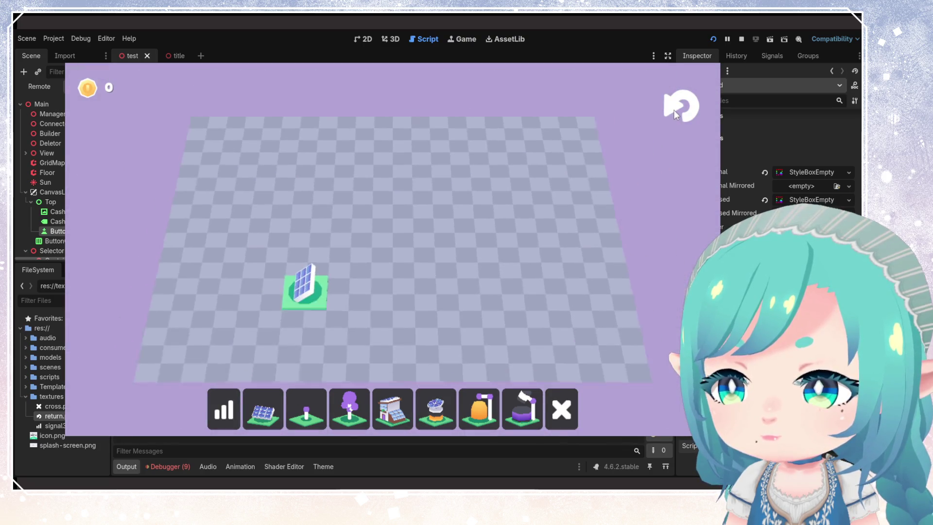
left_click(678, 108)
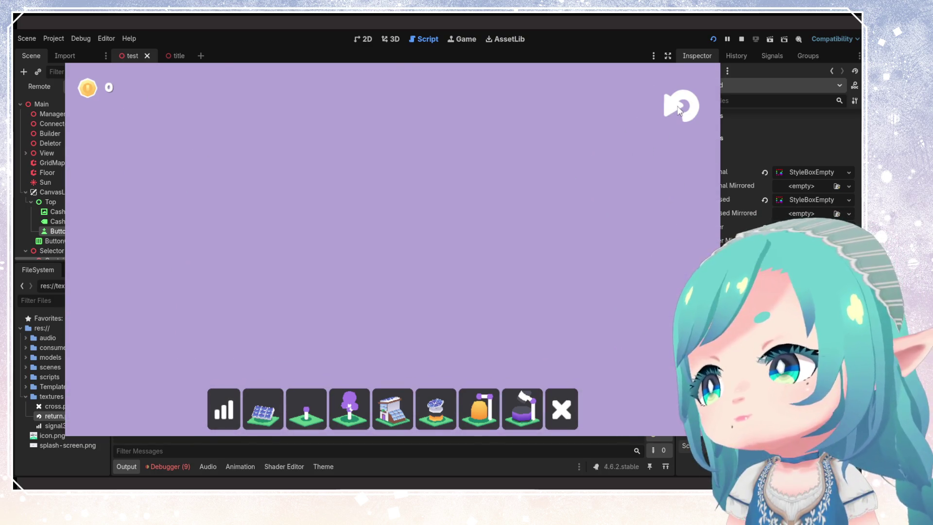
left_click(679, 108)
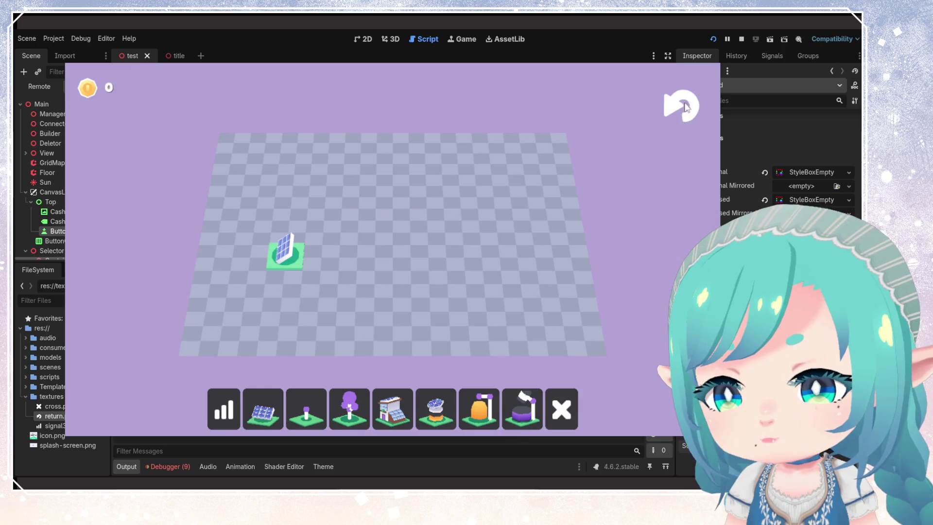
key("F8")
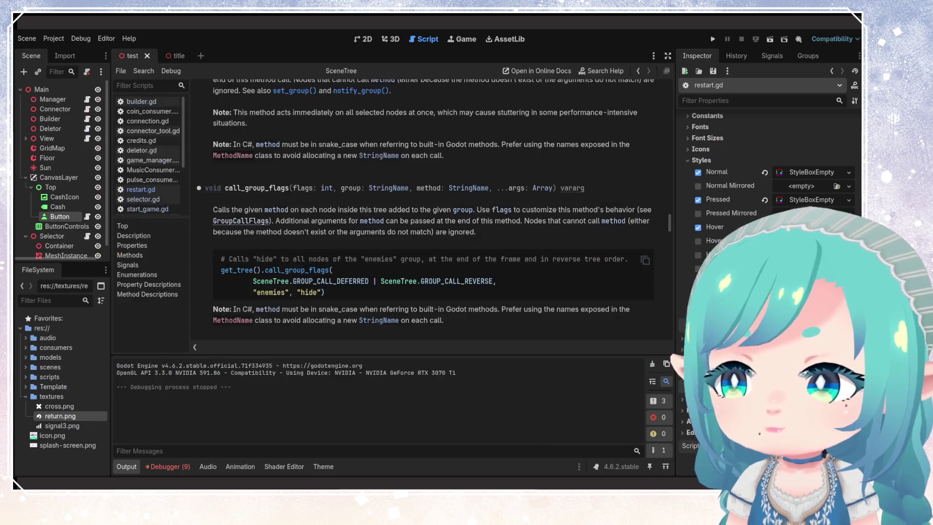
Step: Switch the Button's Normal style to a new StyleBoxFlat and expand its settings
left_click(849, 173)
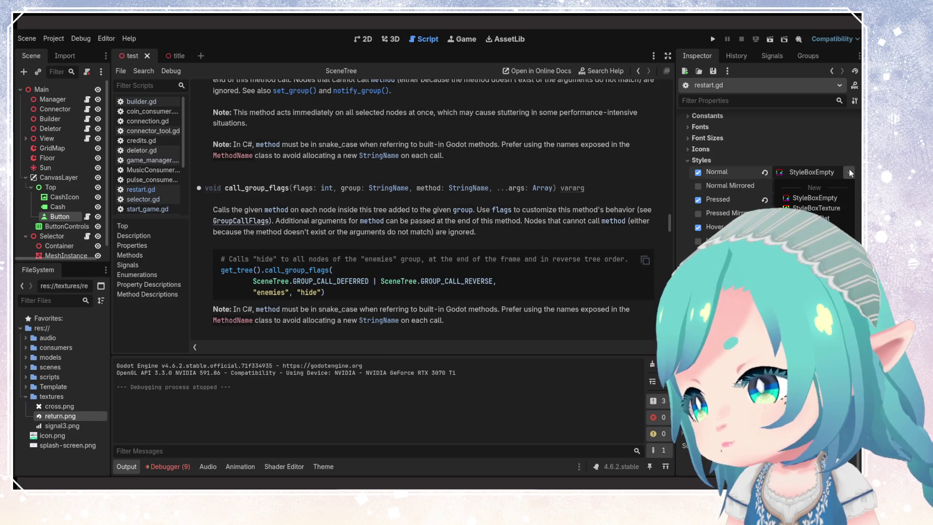
left_click(816, 219)
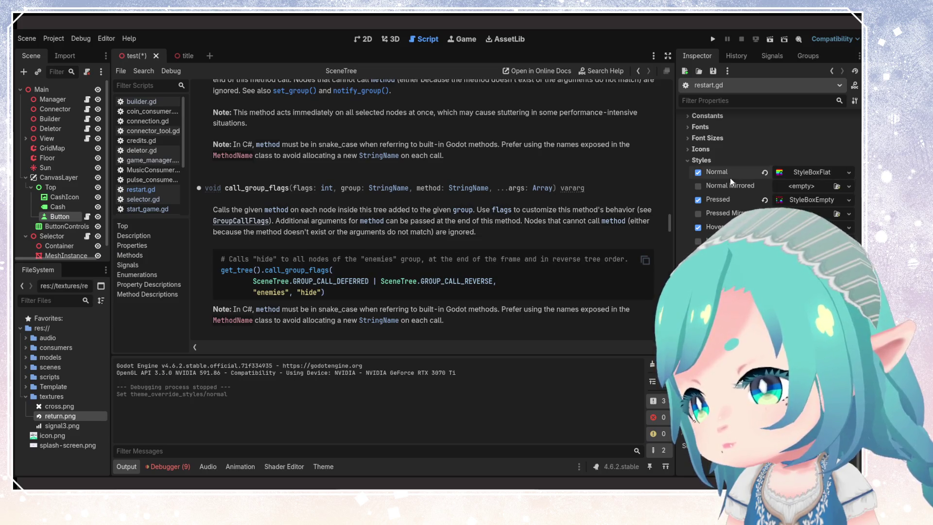
left_click(778, 175)
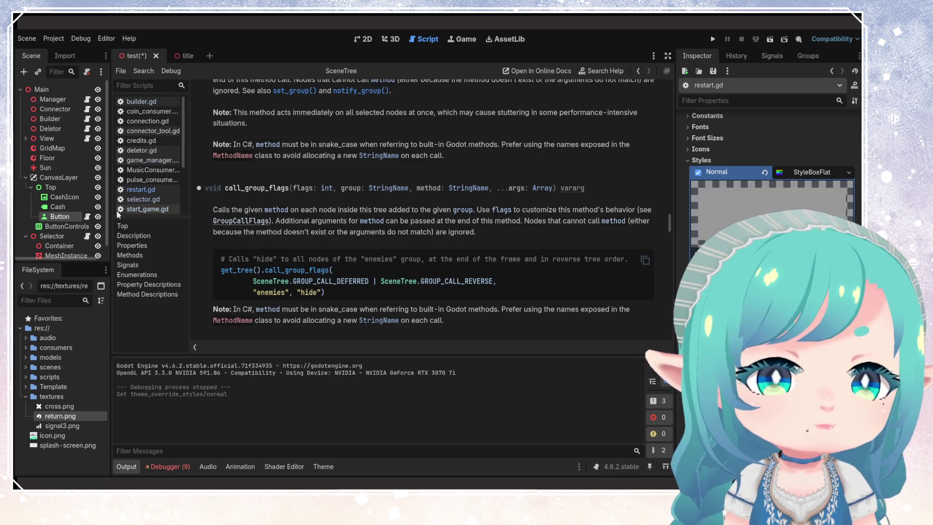
Step: Open ButtonControls' Theme resource in the theme editor to view the Button styles
left_click(54, 226)
scroll(719, 194, "down", 5)
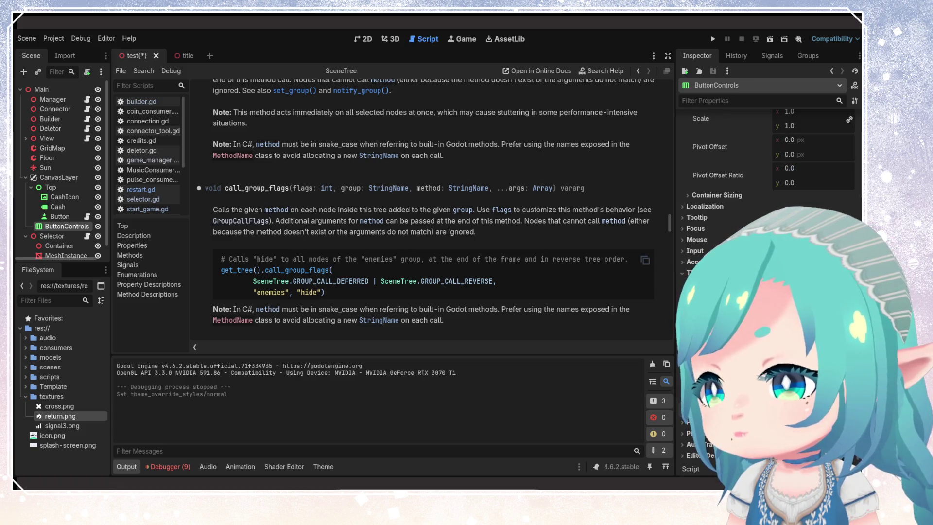
left_click(807, 284)
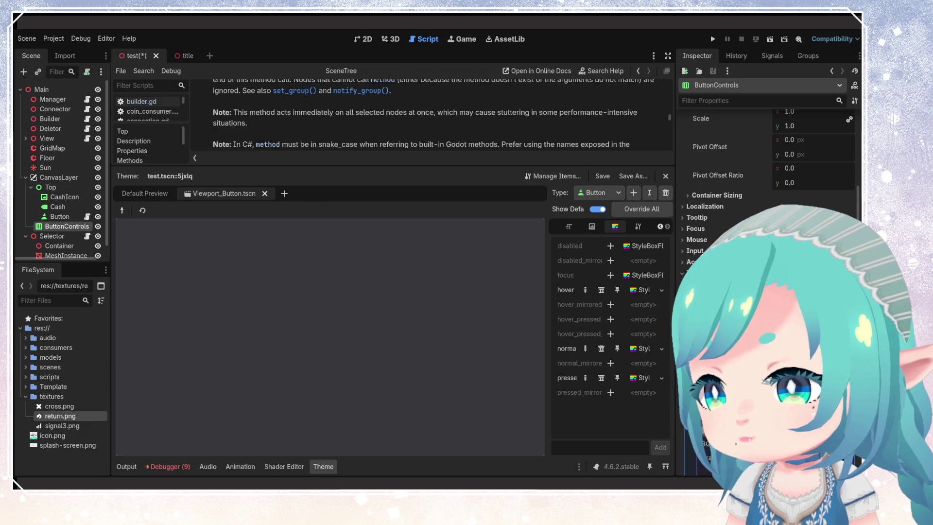
scroll(773, 146, "down", 8)
scroll(773, 146, "up", 5)
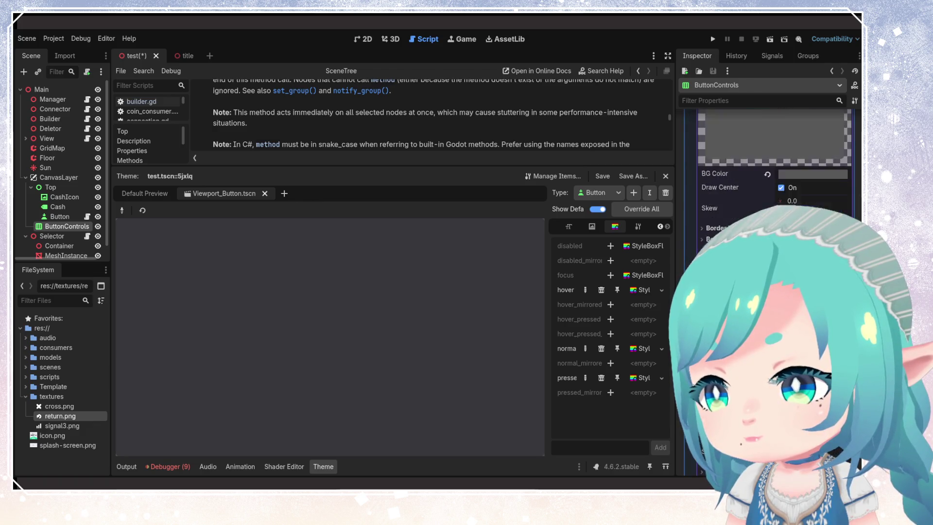
scroll(773, 161, "up", 3)
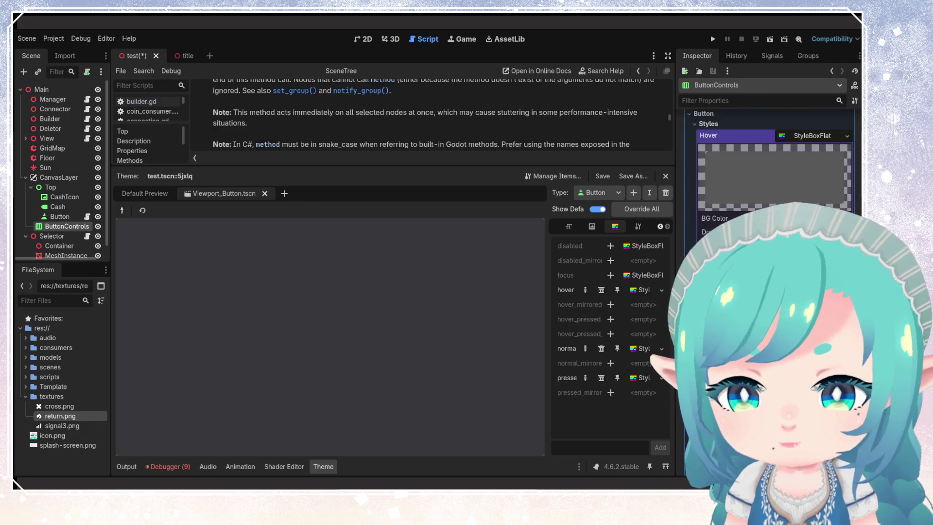
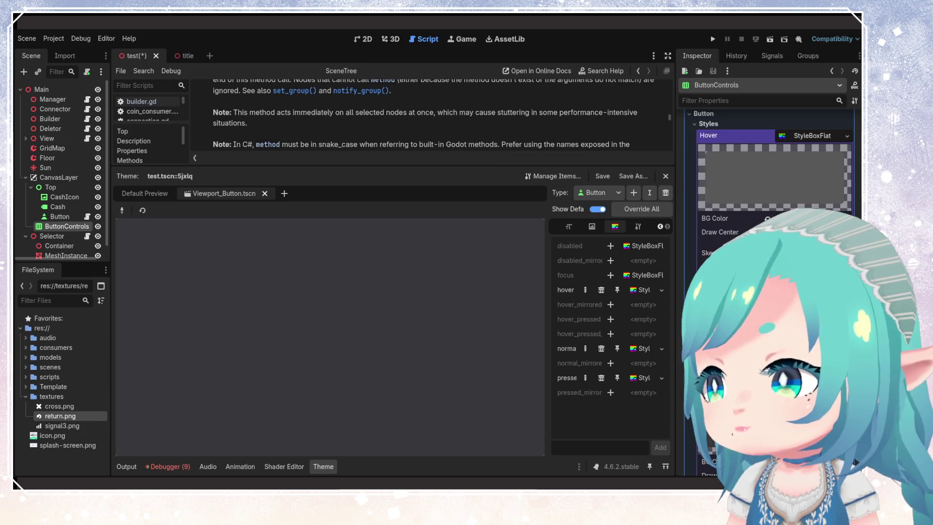
Step: Save the hover StyleBoxFlat as button_hover.tres in res://scenes
left_click(847, 136)
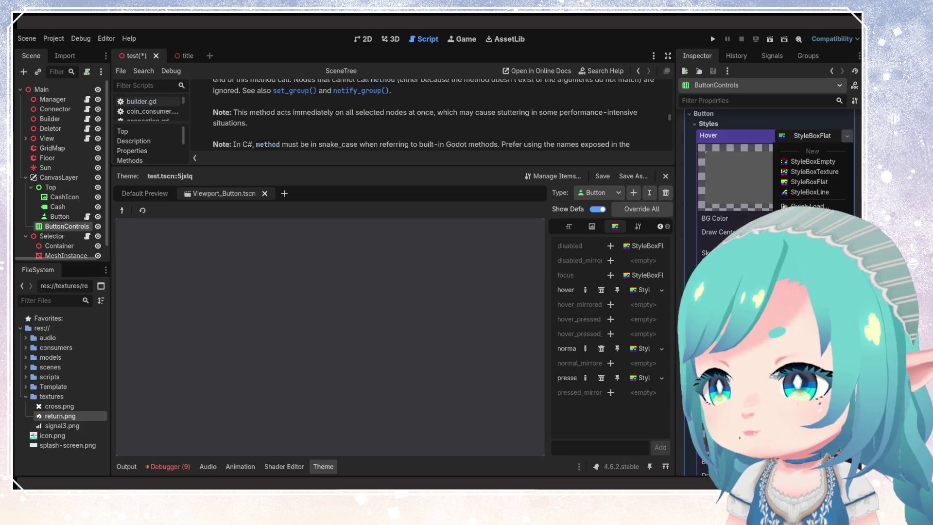
left_click(809, 258)
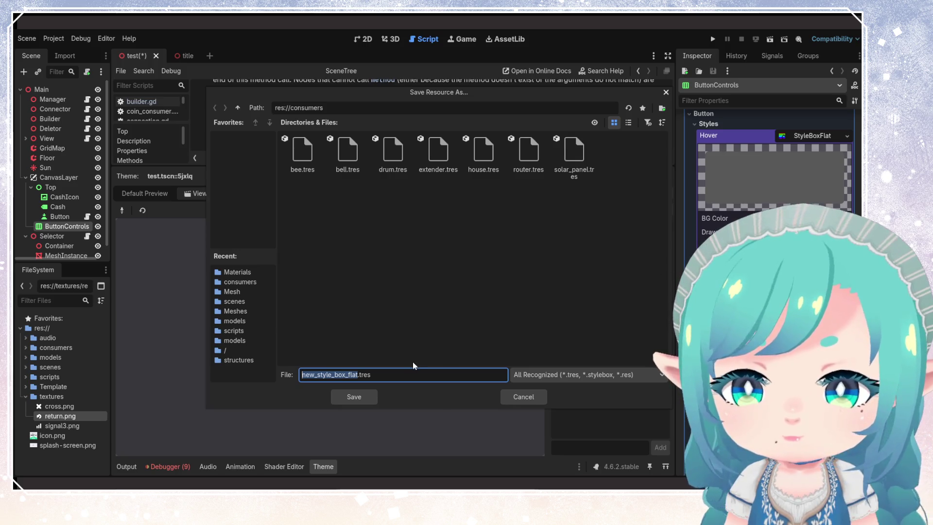
left_click(238, 108)
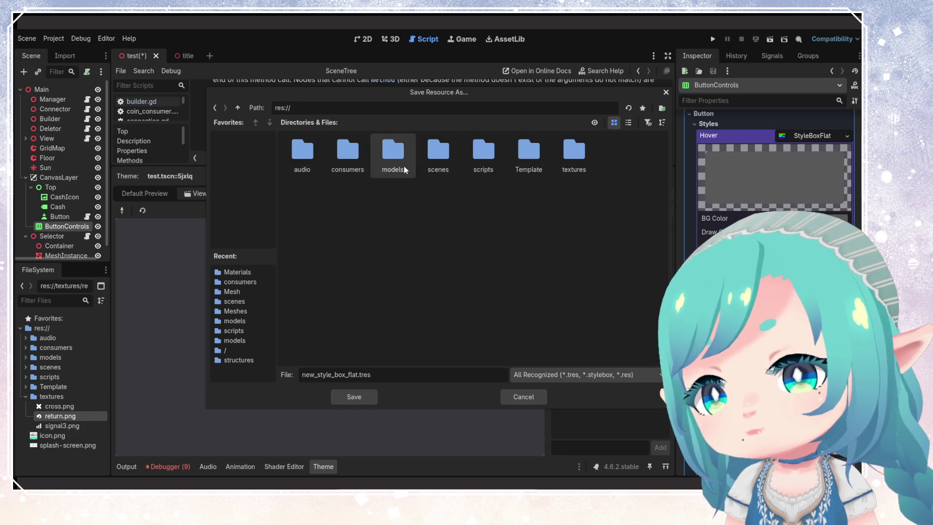
double_click(441, 167)
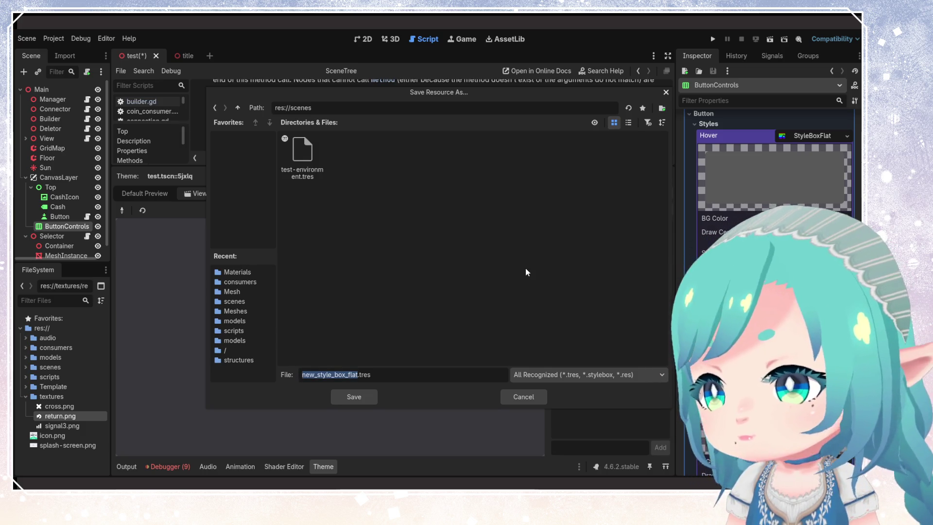
type("button_")
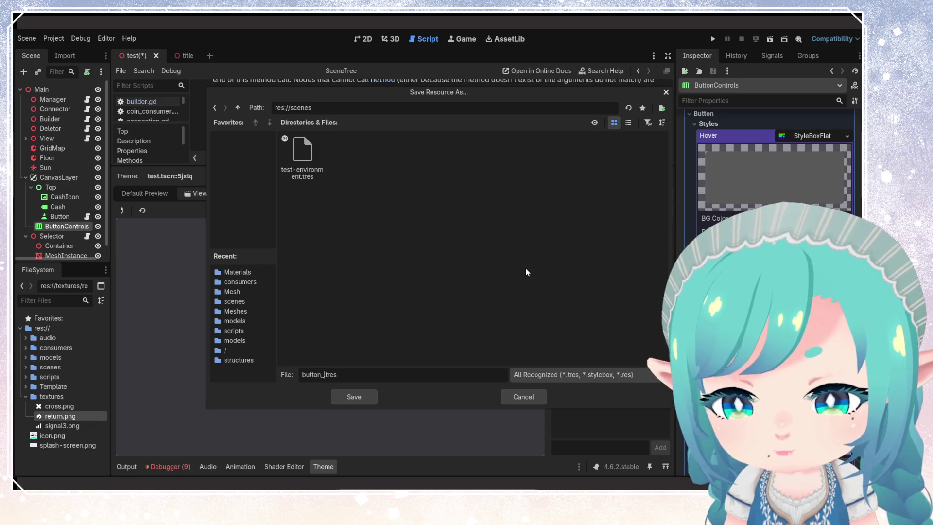
type("er")
key("Return")
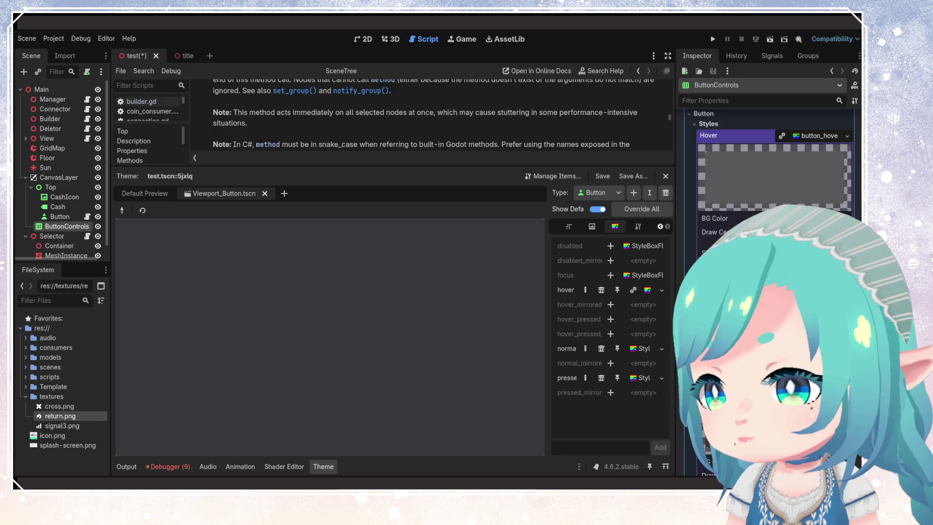
Step: Save the normal StyleBoxFlat as button_normal.tres in res://scenes
scroll(772, 219, "down", 5)
left_click(846, 154)
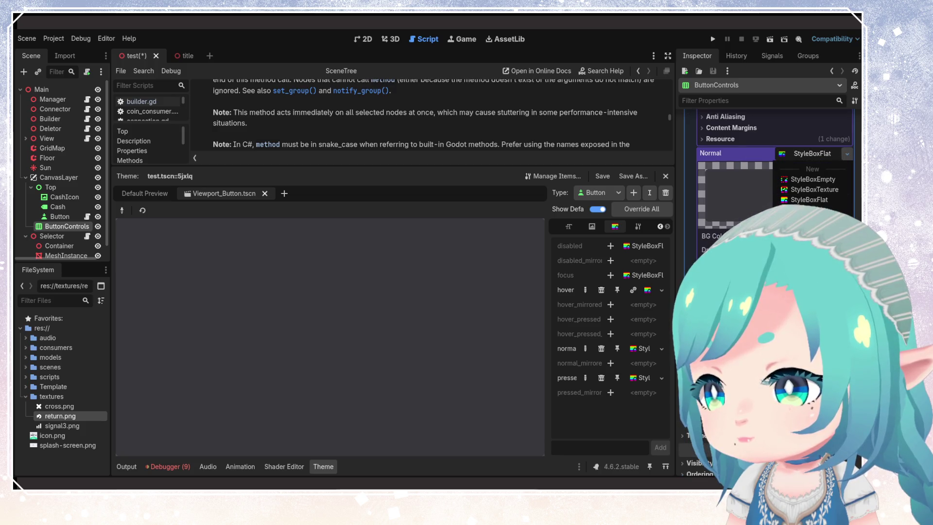
left_click(807, 286)
type("button_norm")
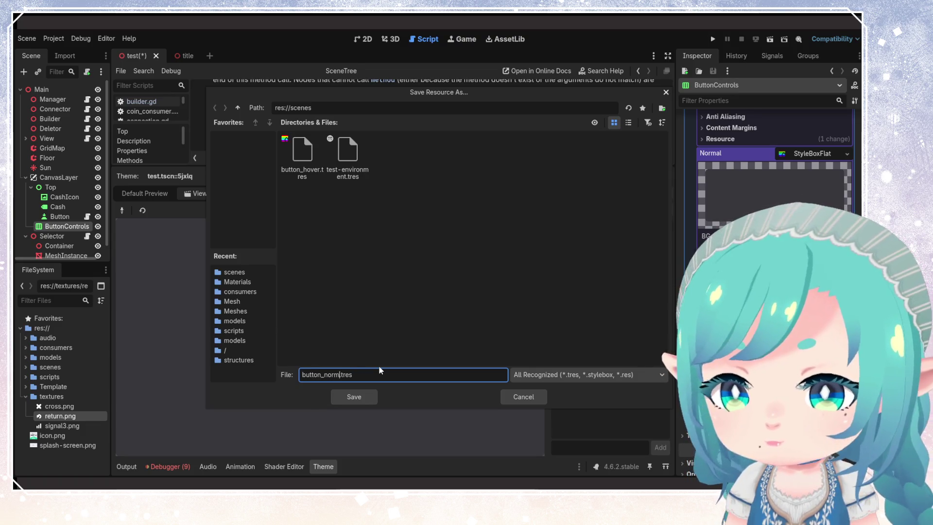
key("Return")
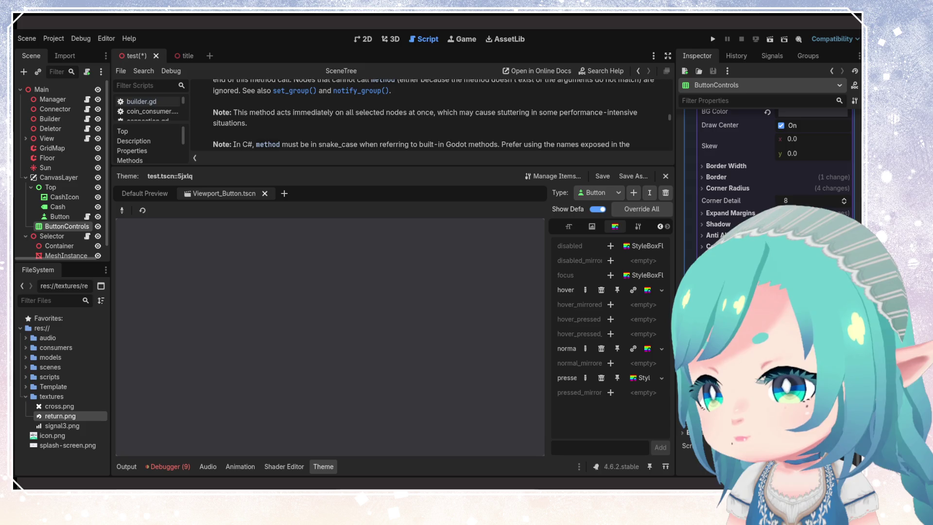
Step: Save the pressed StyleBoxFlat as button_pressed.tres in res://scenes
scroll(773, 219, "up", 10)
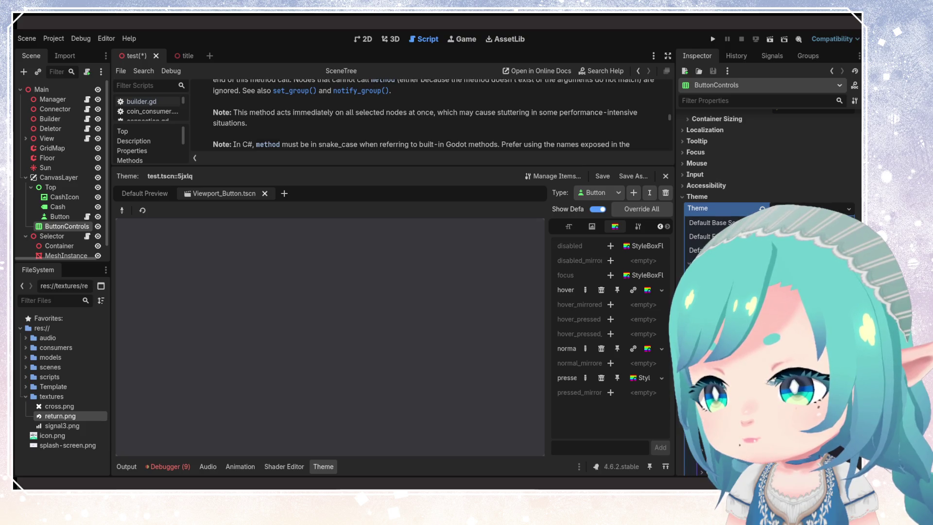
left_click(633, 176)
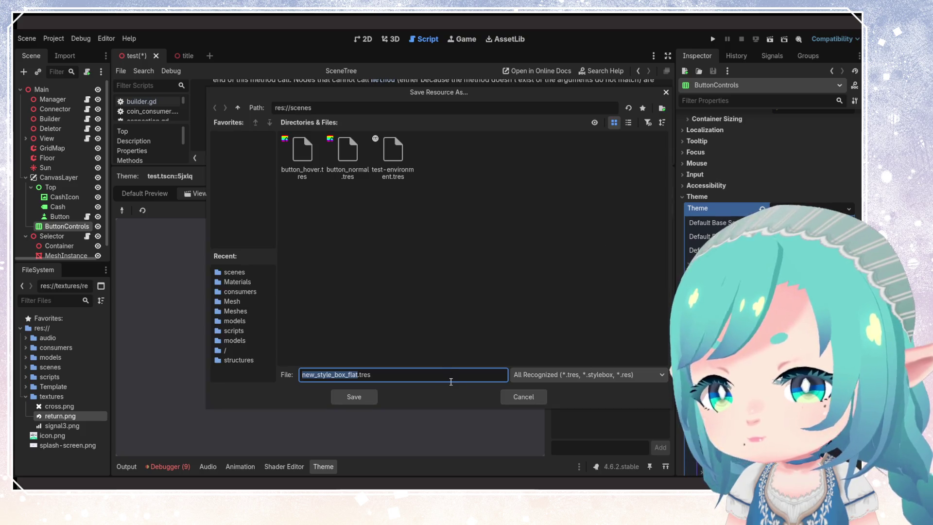
type("button_pressed")
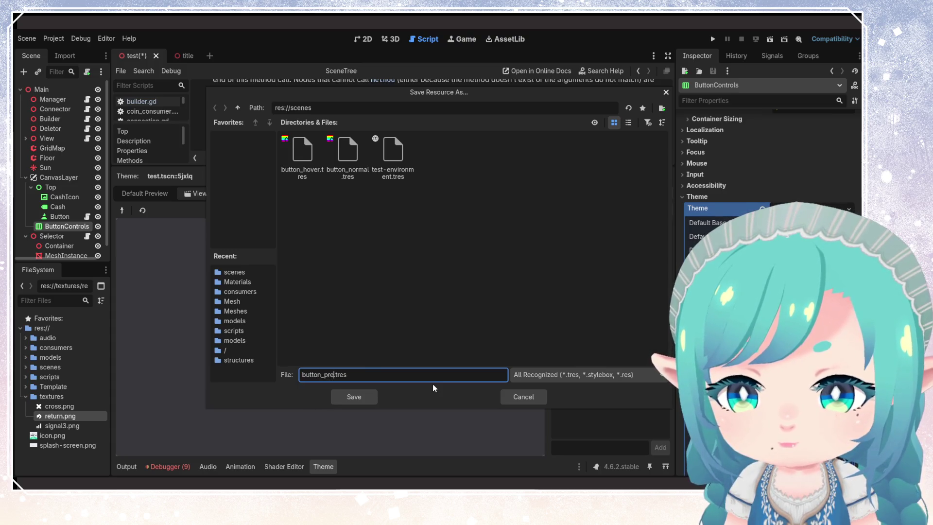
key("Return")
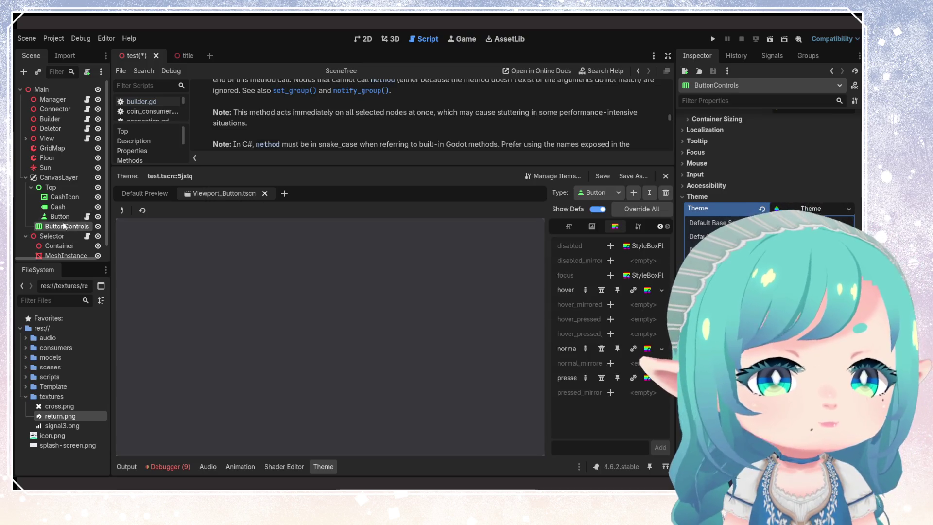
left_click(62, 218)
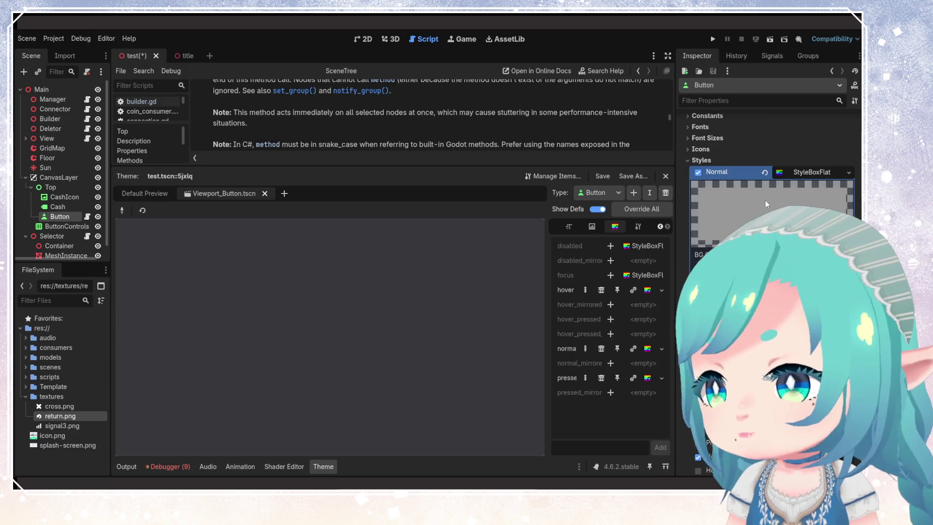
Step: Quick-load button_normal.tres into the Button's Normal style override
left_click(849, 172)
left_click(816, 242)
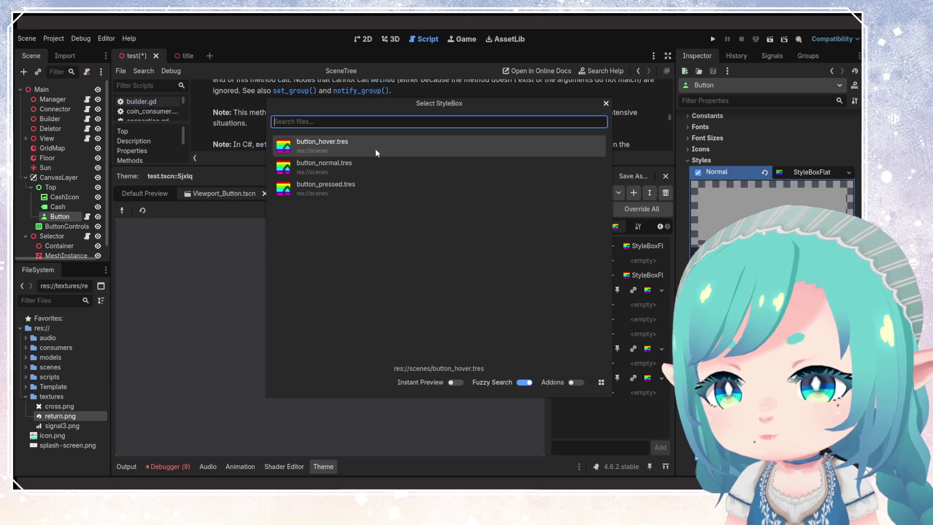
double_click(366, 165)
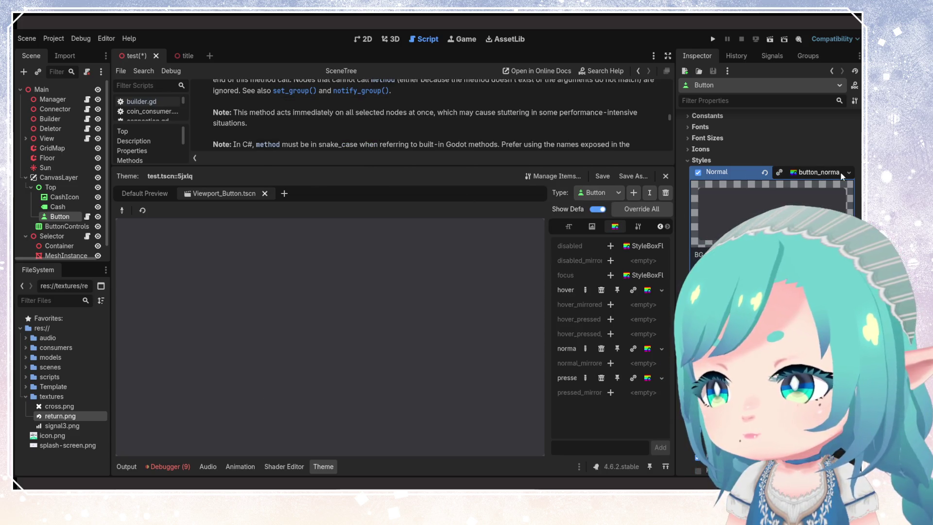
left_click(803, 174)
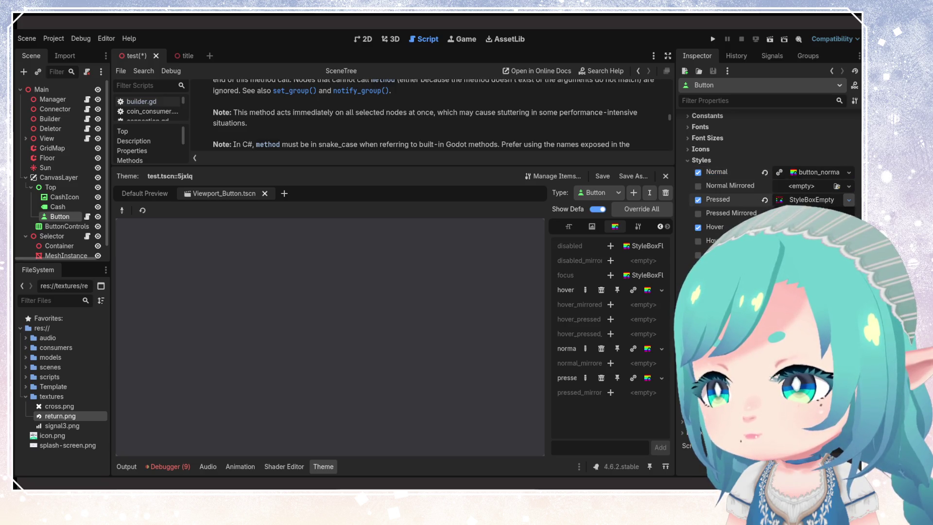
Step: Assign button_pressed and button_hover to the Pressed and Hover styles, and save the scene
left_click(849, 200)
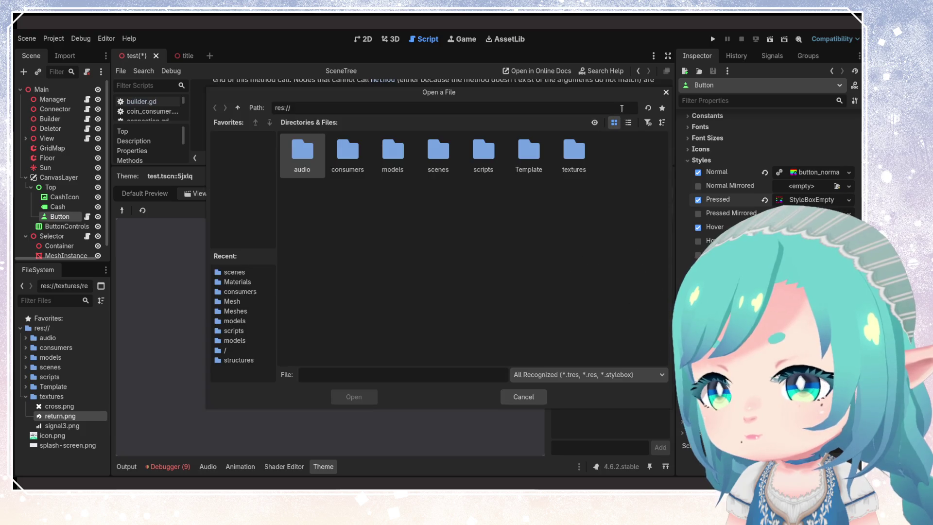
left_click(666, 92)
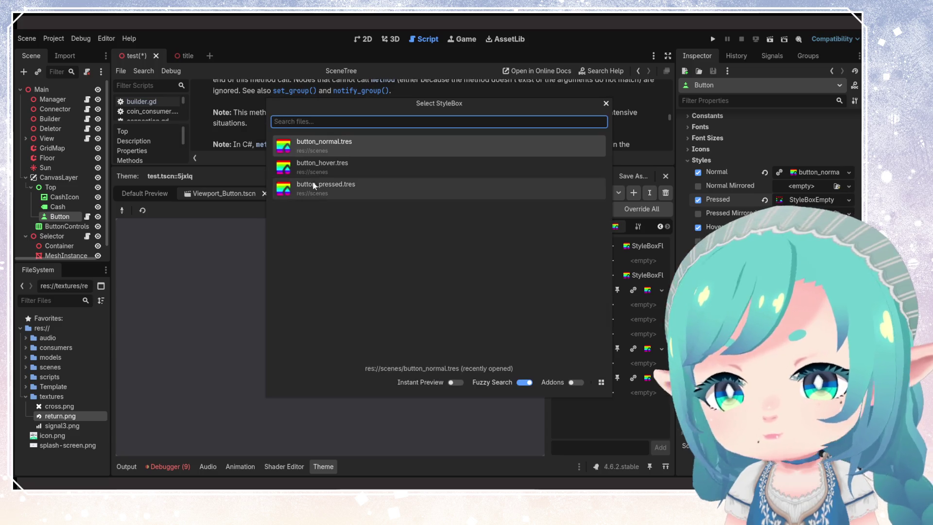
double_click(322, 183)
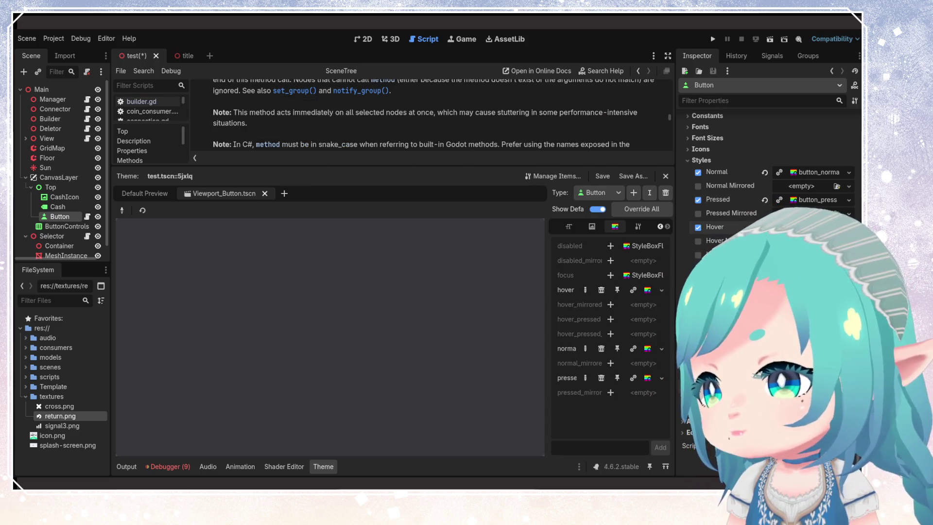
left_click(849, 226)
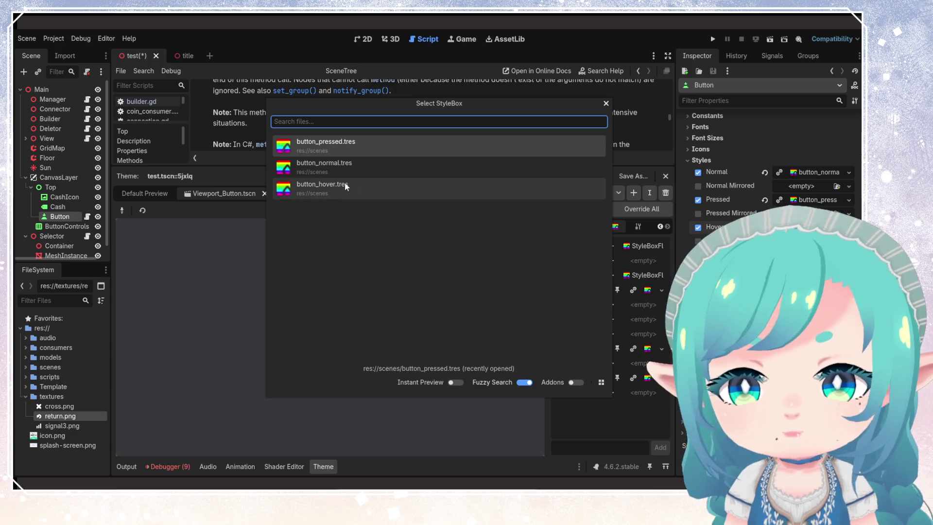
double_click(343, 185)
key("ctrl+s")
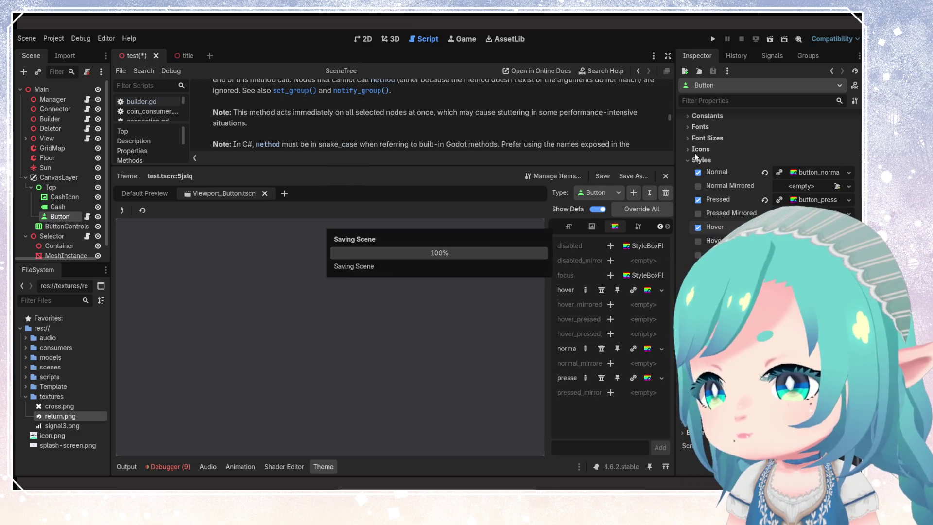
left_click(712, 41)
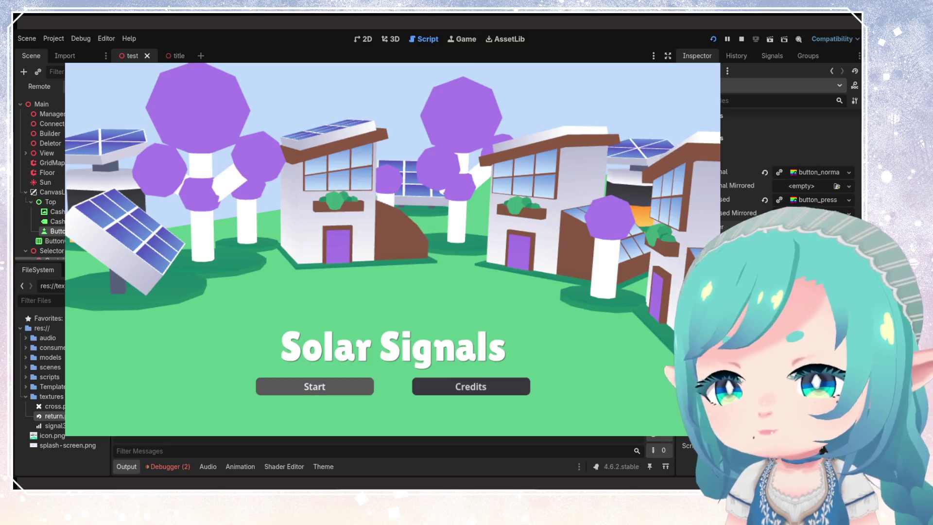
left_click(314, 386)
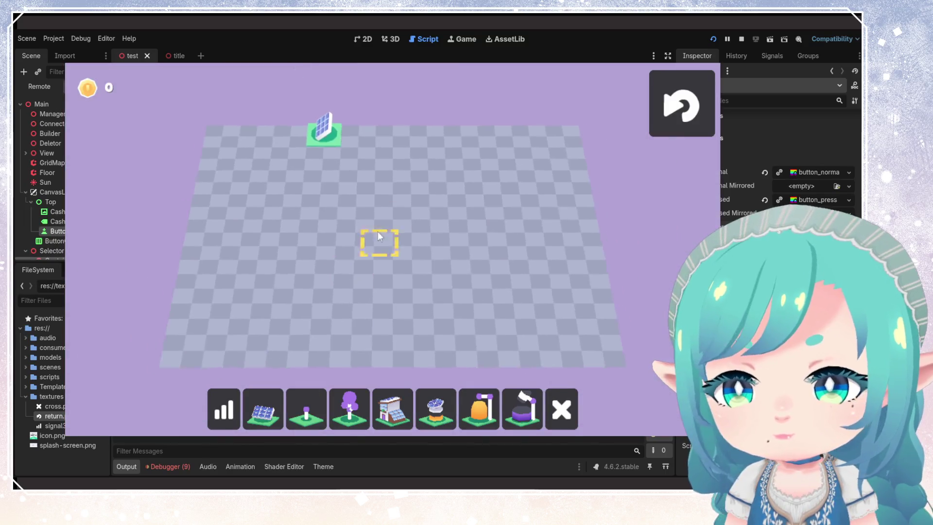
left_click(700, 120)
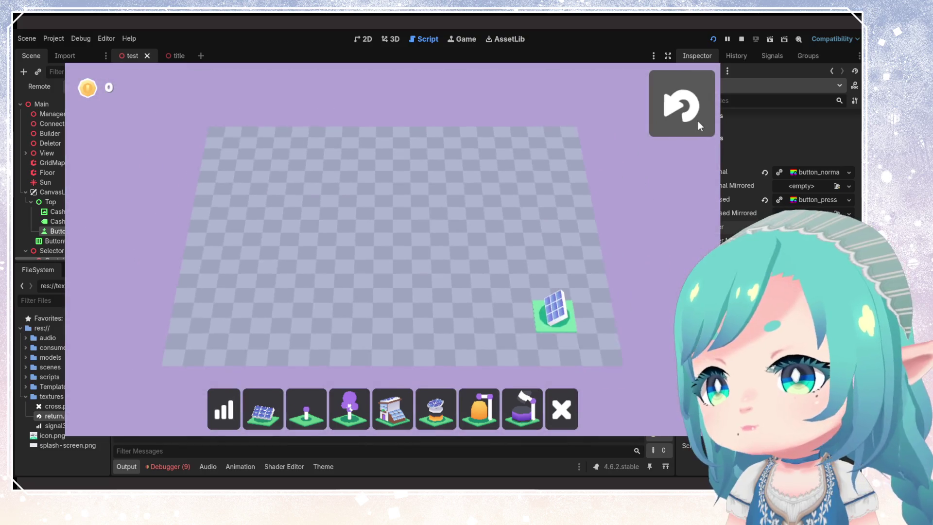
left_click(698, 121)
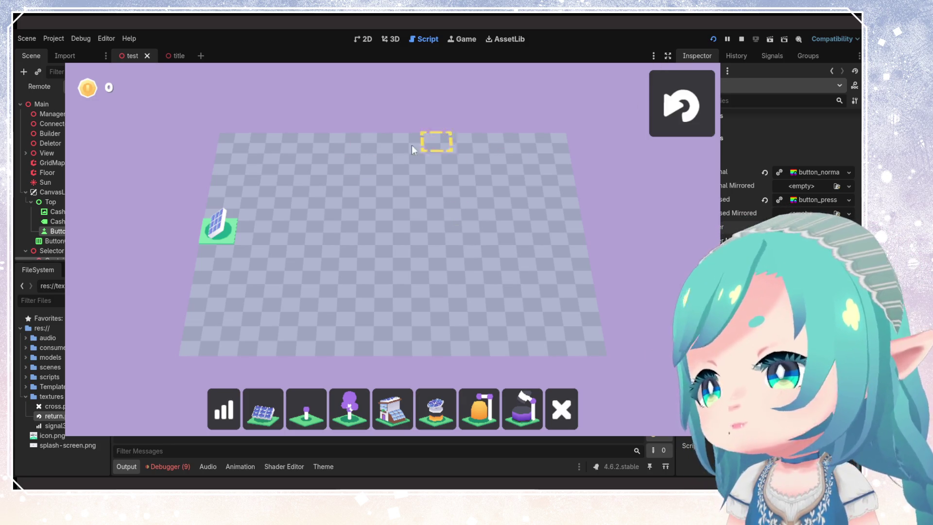
key("F8")
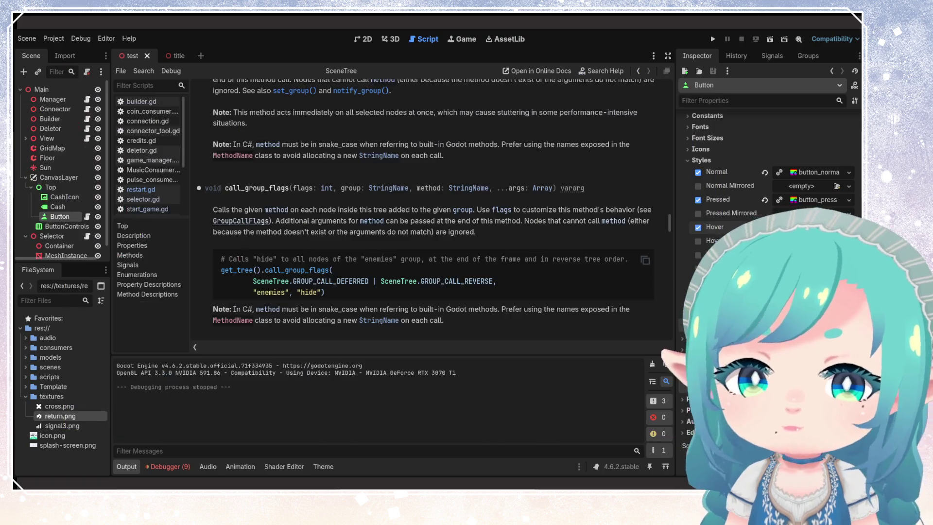
Step: Reparent the Button node out of Top so it sits directly under CanvasLayer
left_click(57, 207)
left_click(58, 196)
left_click_drag(60, 216, 58, 178)
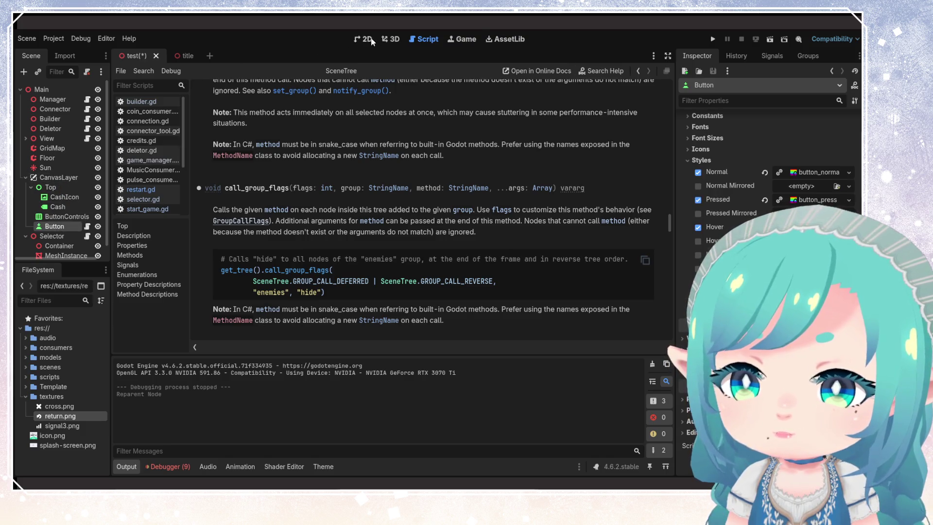
left_click(367, 39)
scroll(437, 156, "down", 2)
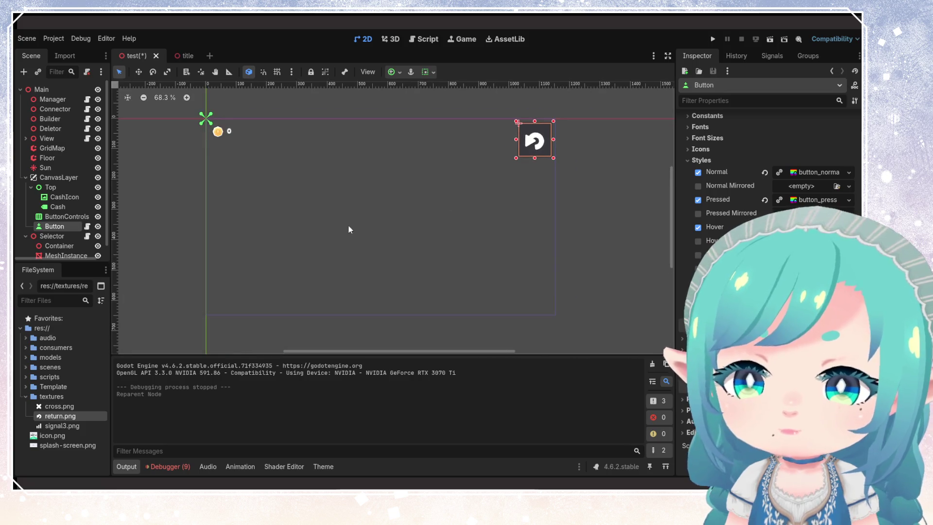
left_click(59, 207)
left_click(61, 196)
left_click(64, 208)
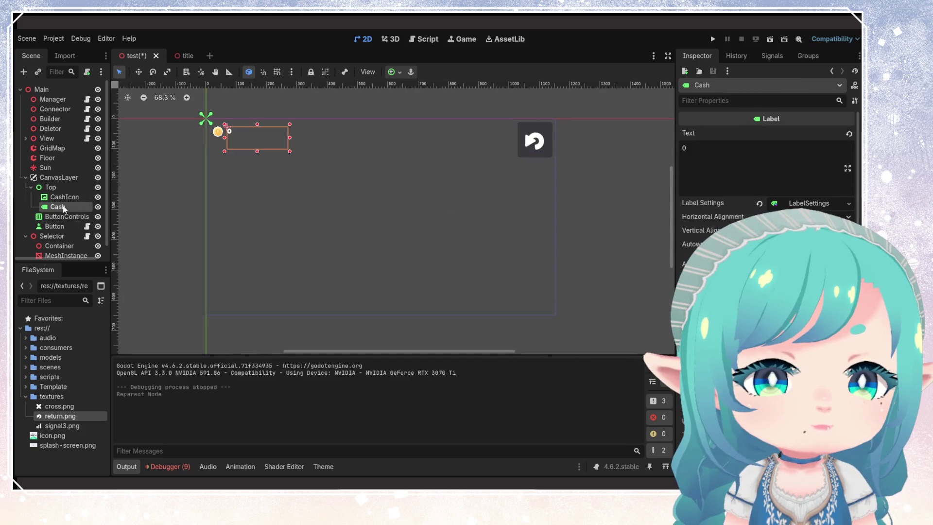
left_click(62, 186)
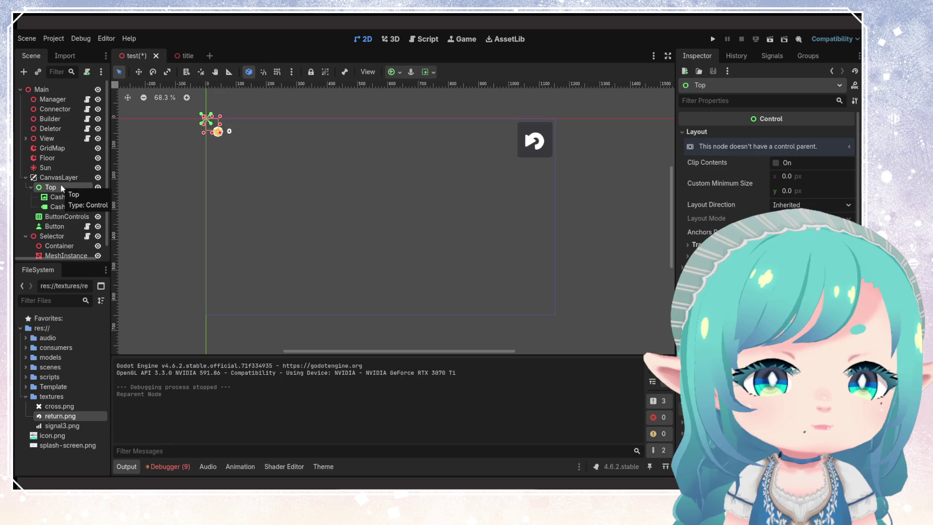
right_click(57, 188)
Step: Add a ColorRect child under Top from the Control node types
left_click(89, 197)
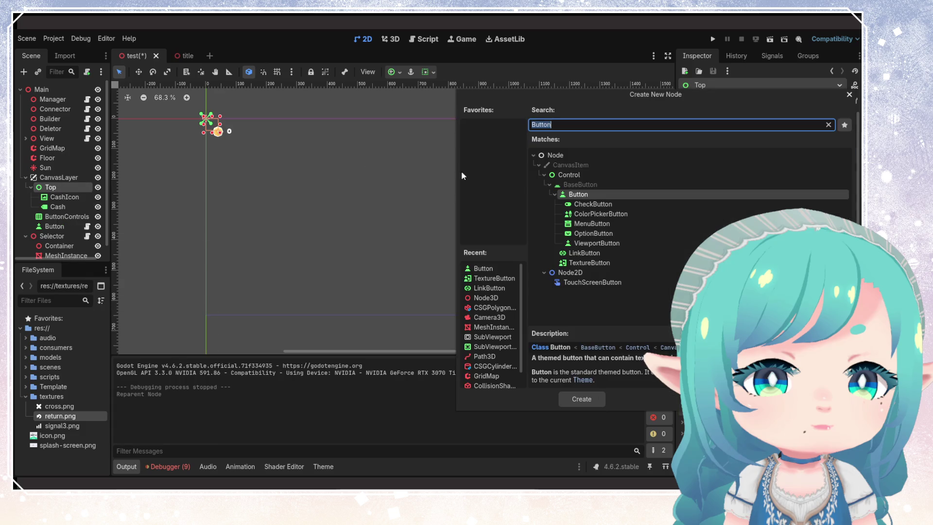
type("recta")
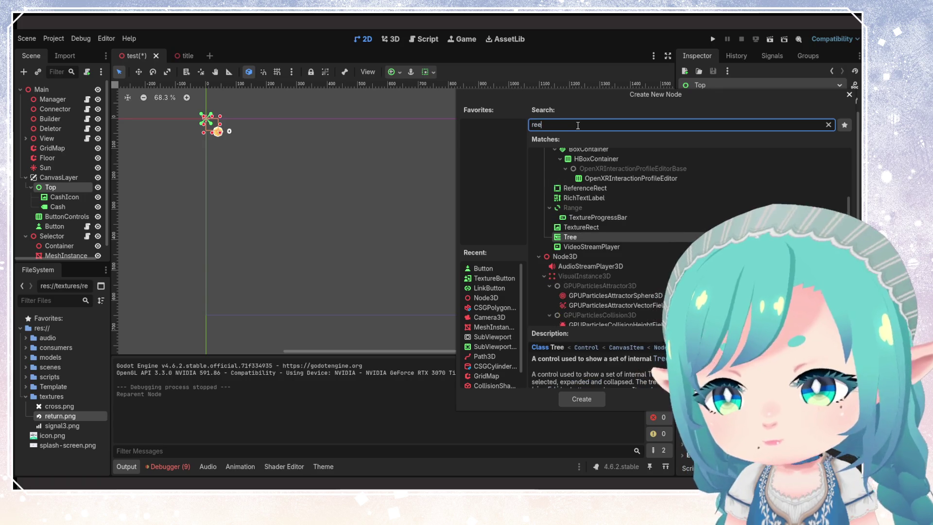
key("BackSpace")
key("BackSpace")
key("BackSpace")
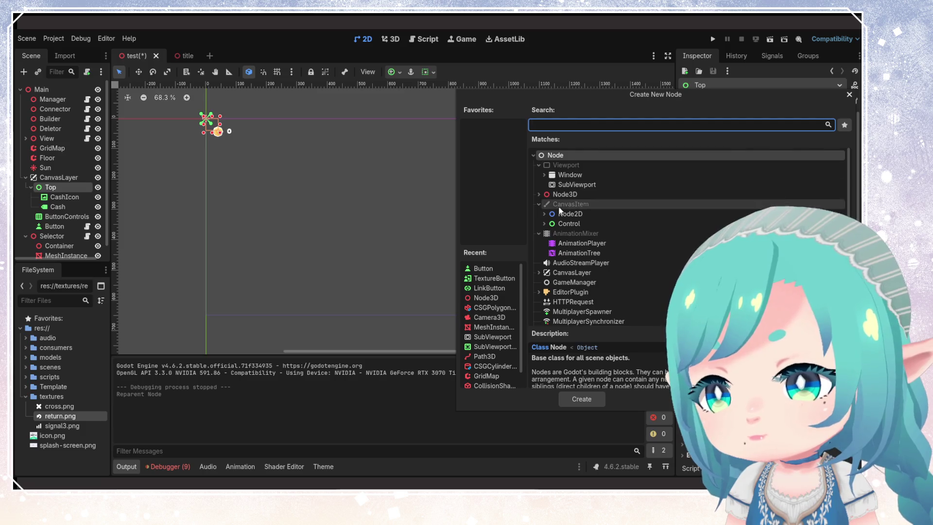
left_click(545, 224)
scroll(613, 262, "down", 3)
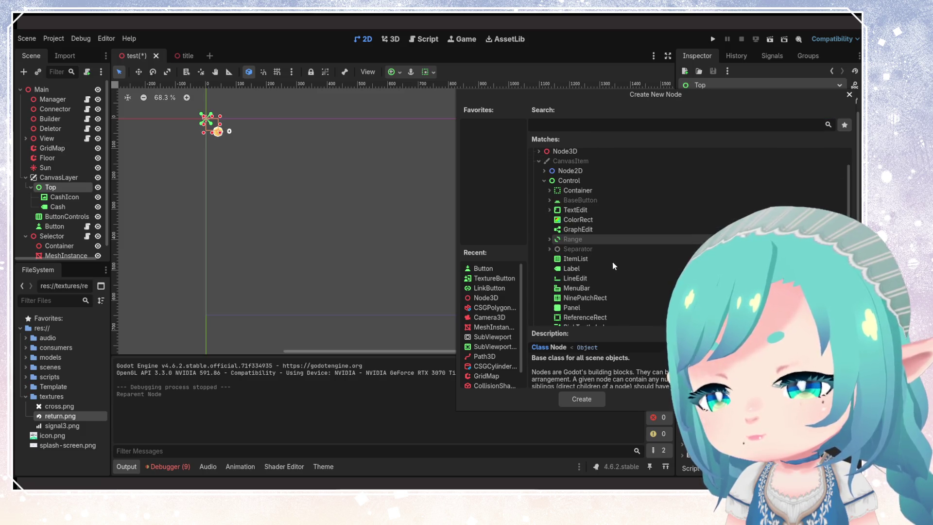
scroll(598, 276, "down", 1)
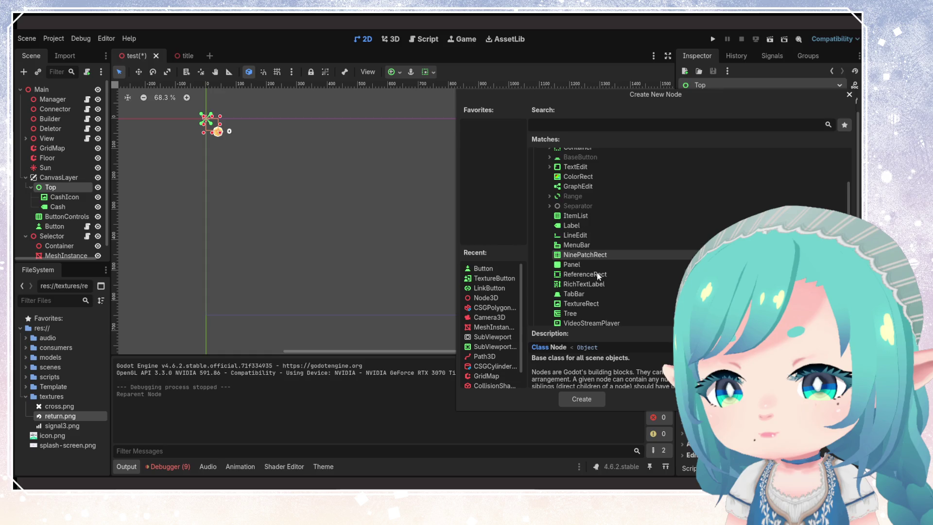
left_click(573, 267)
scroll(652, 268, "down", 2)
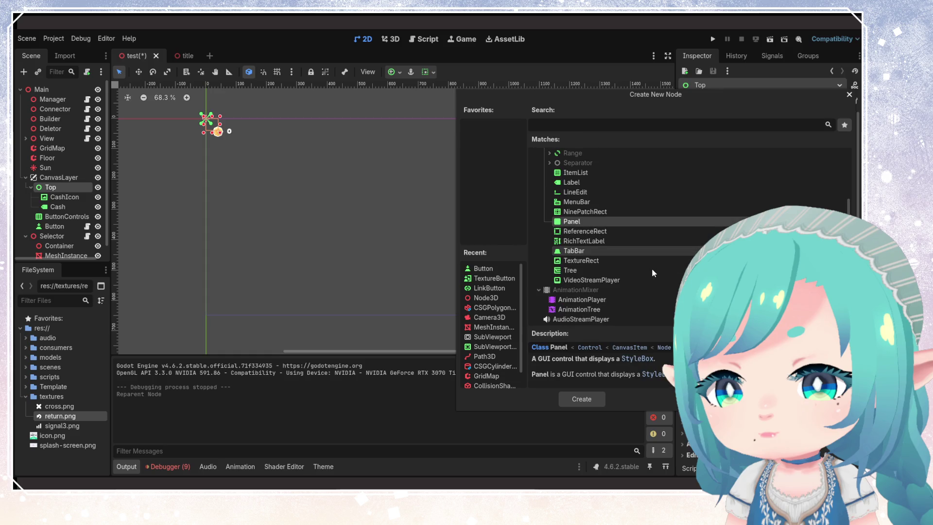
scroll(653, 270, "up", 3)
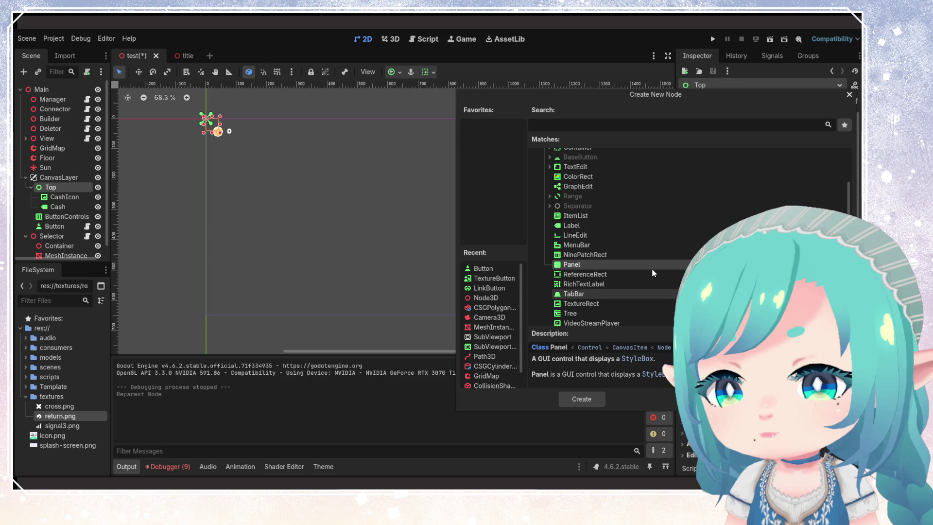
left_click(590, 199)
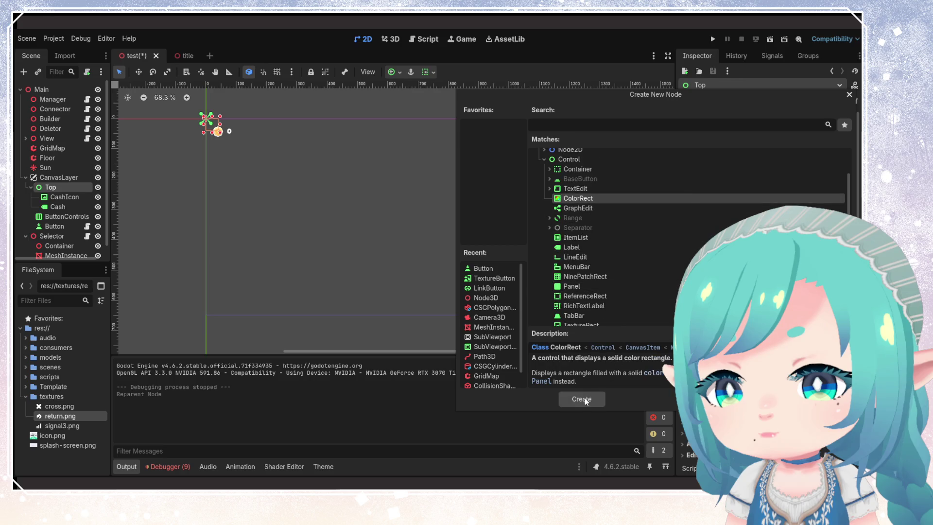
left_click(583, 399)
left_click(823, 135)
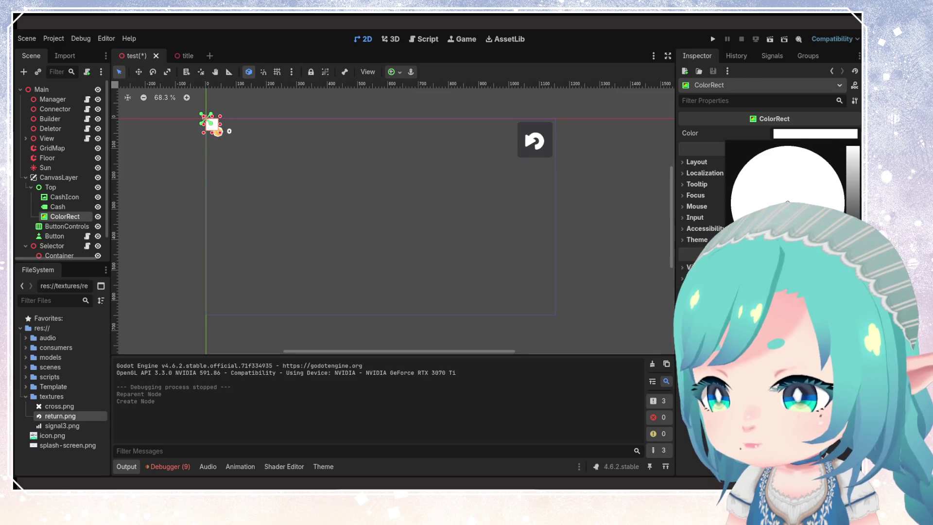
Step: Colour the ColorRect dark grey and move it first under Top, behind the coin
left_click(546, 133)
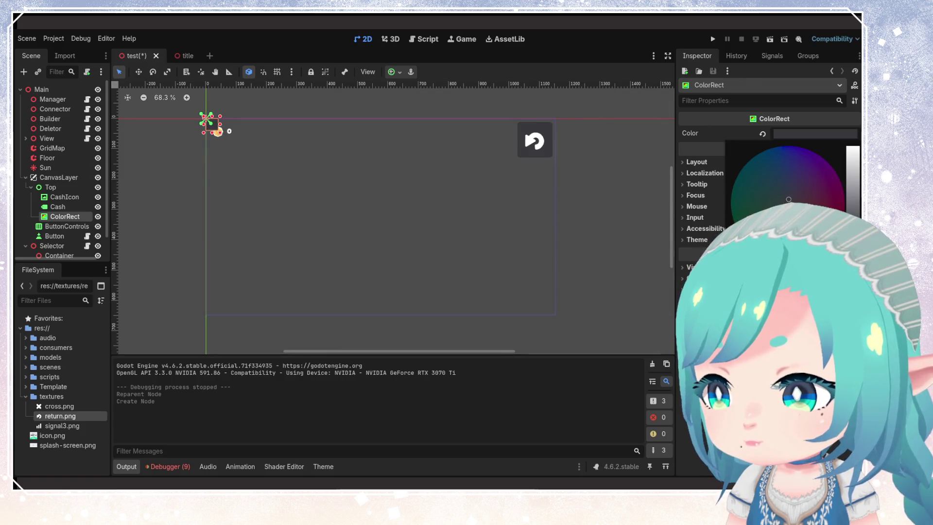
left_click(692, 140)
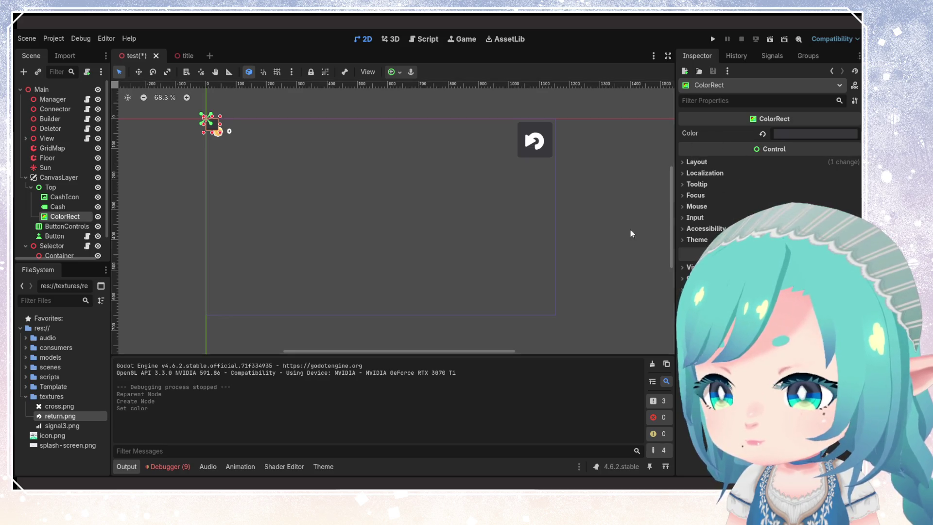
scroll(199, 135, "up", 3)
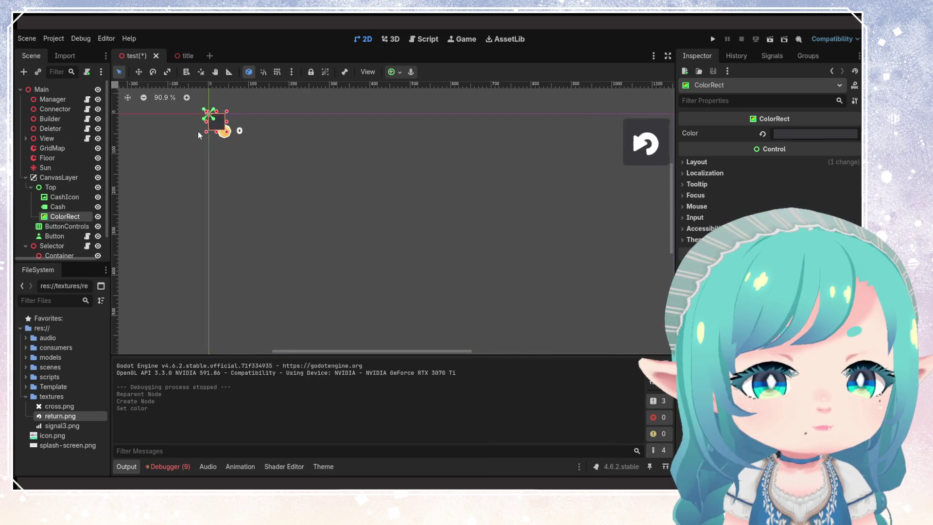
scroll(197, 131, "up", 3)
mouse_move(216, 123)
left_mouse_down()
mouse_move(219, 137)
mouse_move(300, 137)
left_mouse_up()
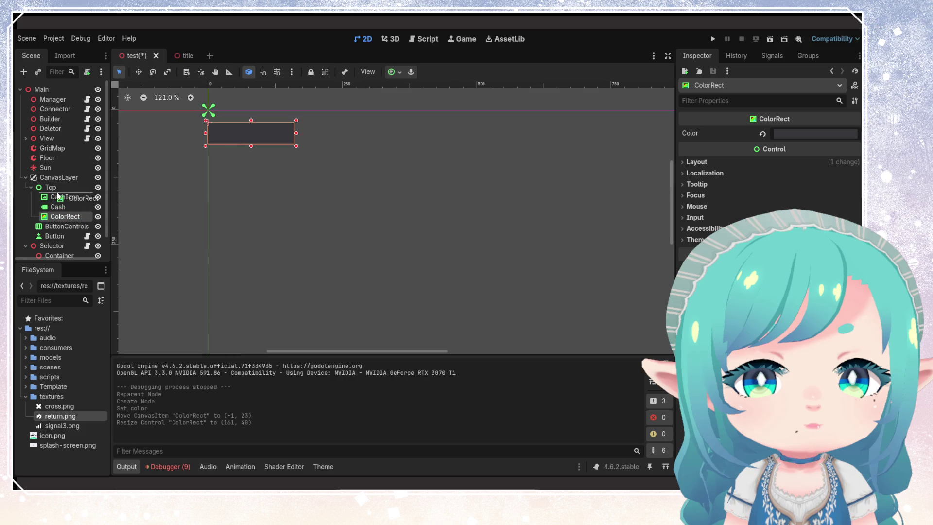
left_click_drag(57, 196, 57, 195)
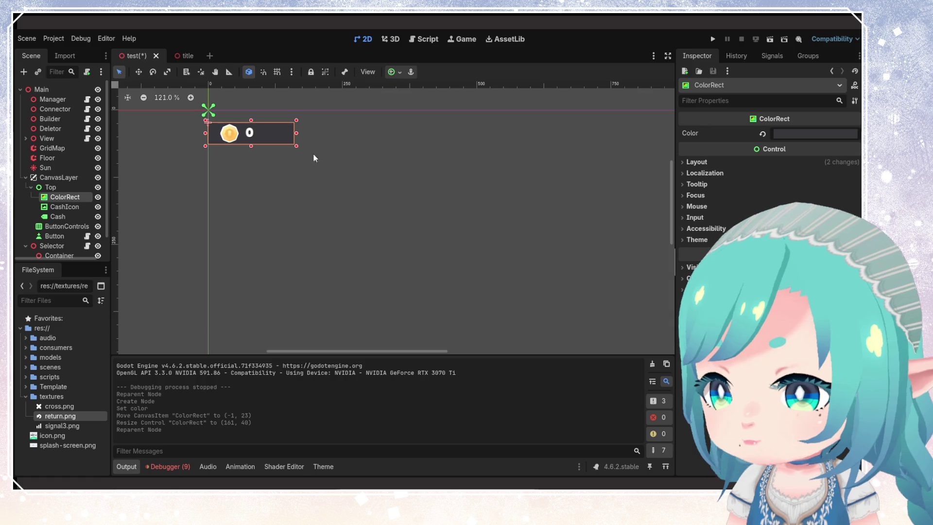
Step: Resize the dark rectangle into a wider, taller backdrop fitting the coin and cash readout
left_click_drag(296, 133, 309, 133)
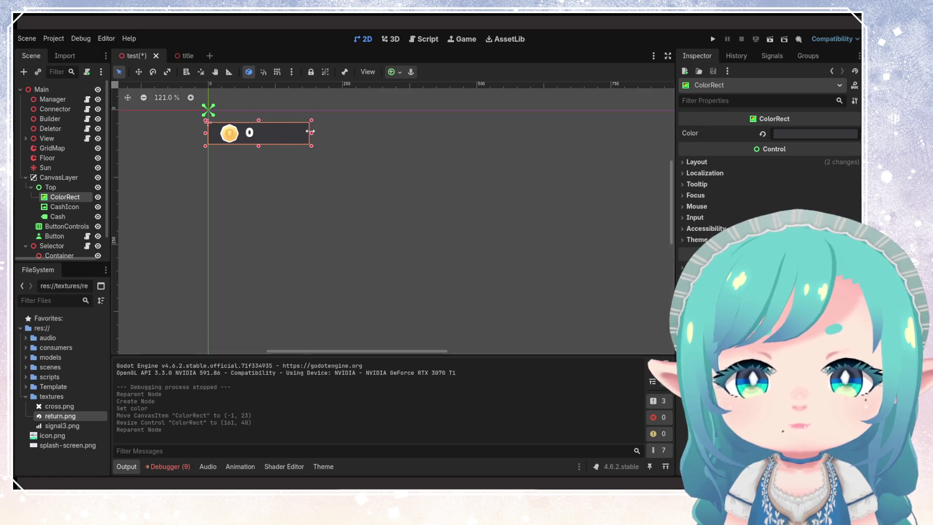
left_click_drag(259, 145, 258, 152)
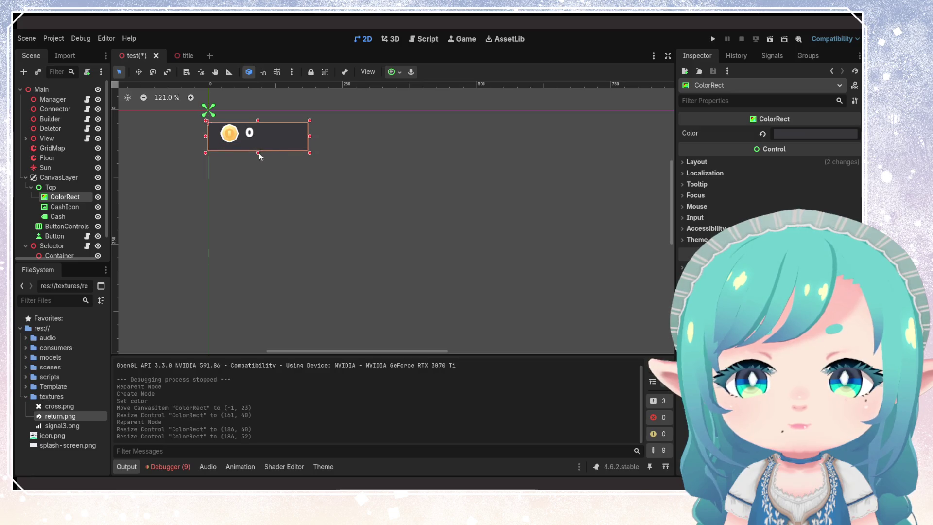
left_click(280, 140)
left_click(218, 140)
left_click(262, 137)
left_click(220, 138)
left_click(211, 144)
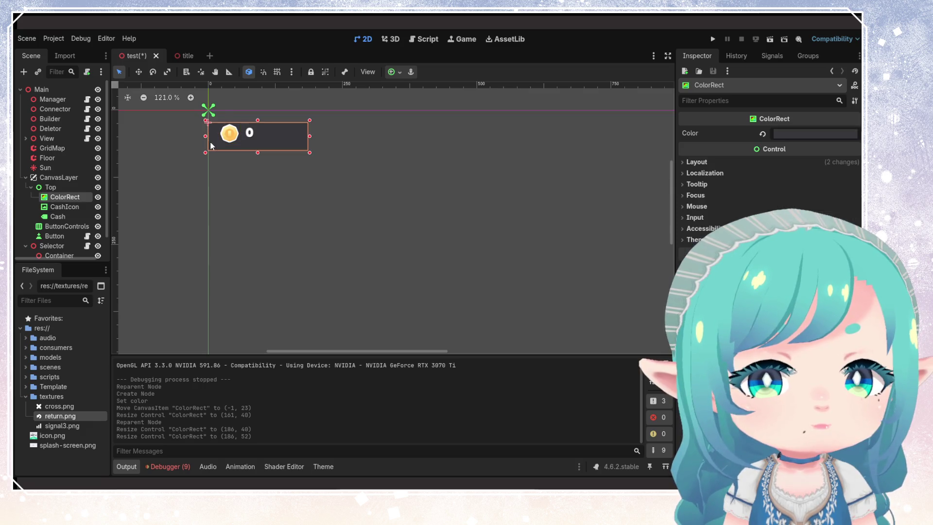
left_click_drag(217, 146, 212, 143)
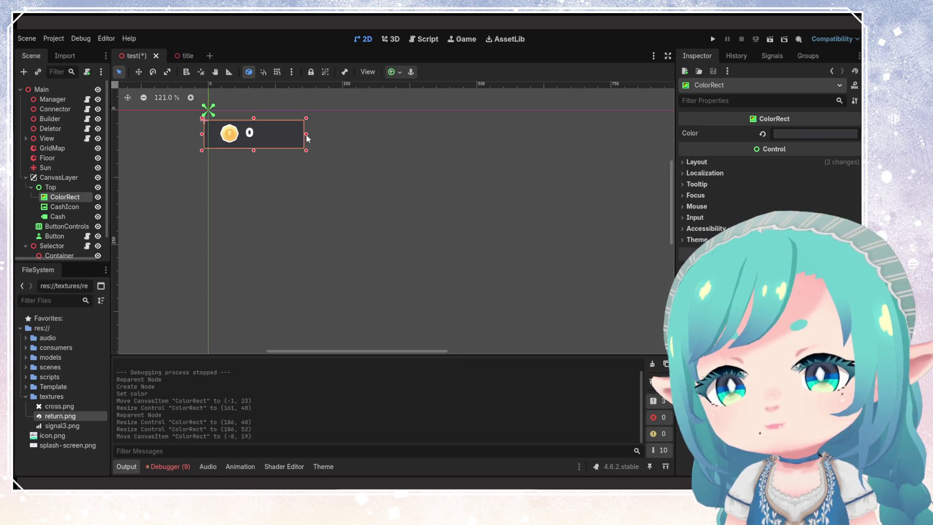
left_click_drag(349, 136, 335, 137)
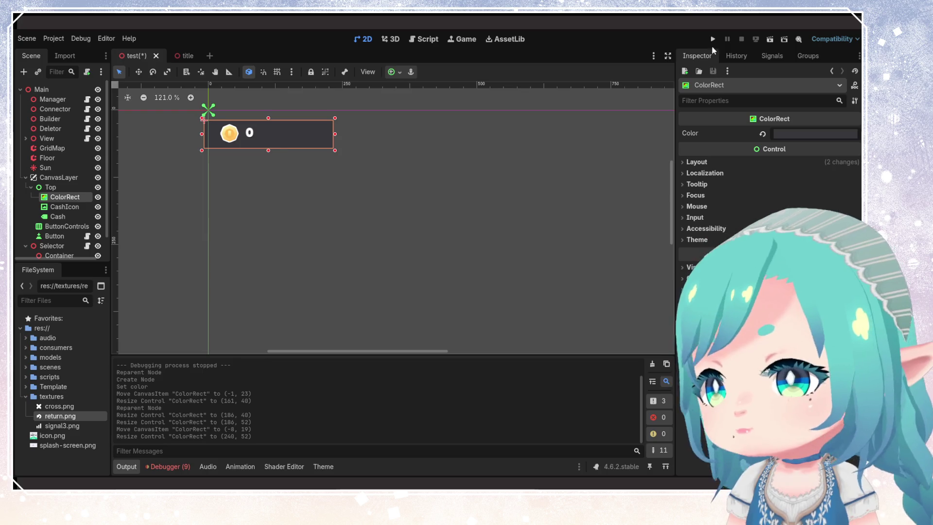
Step: Run the game, start from the title screen to check the panel, then stop it
left_click(713, 40)
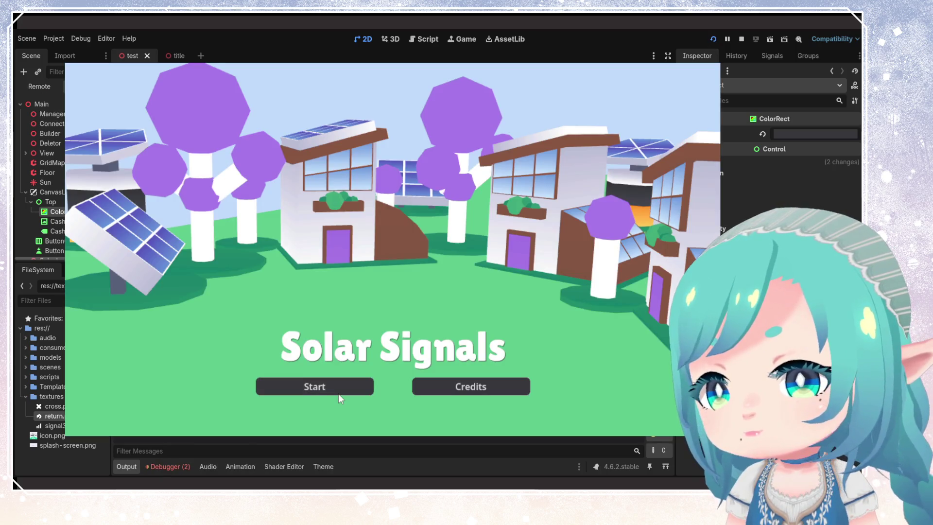
left_click(335, 392)
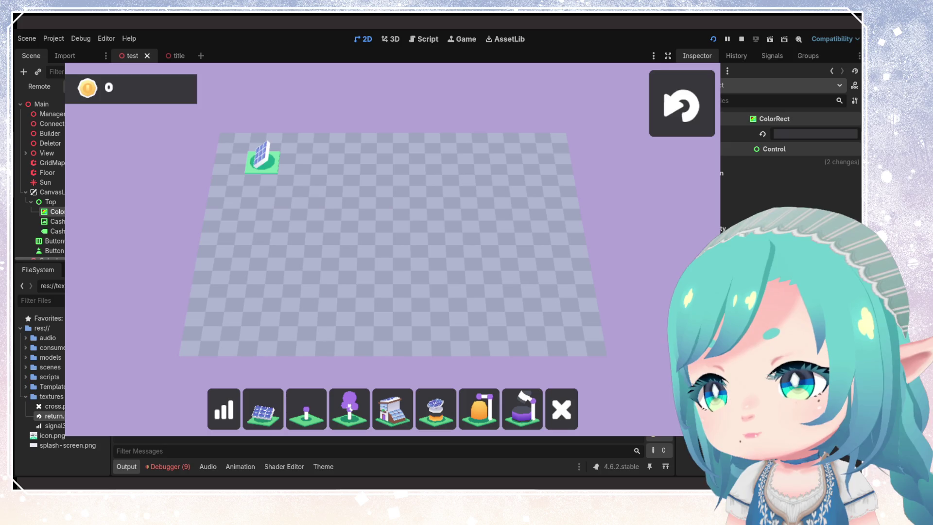
key("F8")
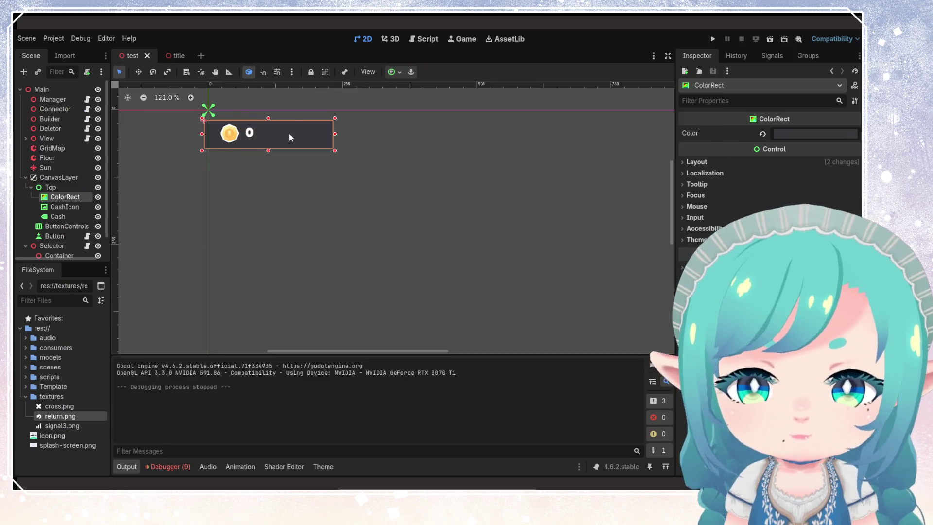
left_click(288, 131)
Step: Nudge the dark ColorRect backdrop up one pixel to position (-8, 18)
left_click(231, 138)
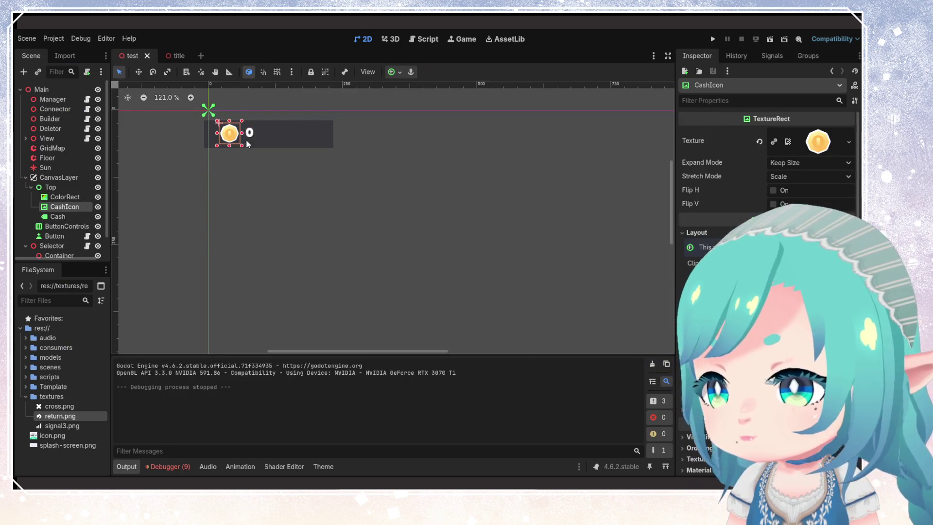
left_click(208, 143)
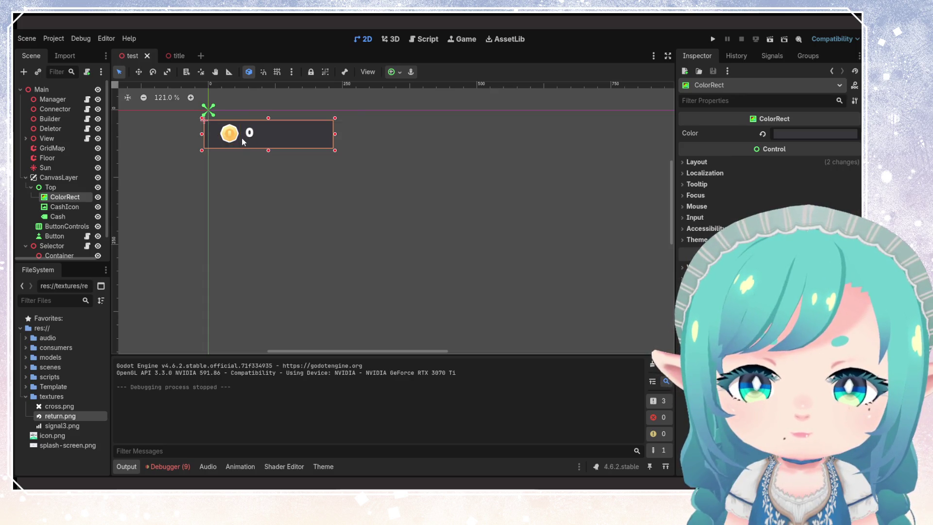
scroll(217, 124, "up", 2)
scroll(217, 165, "up", 7)
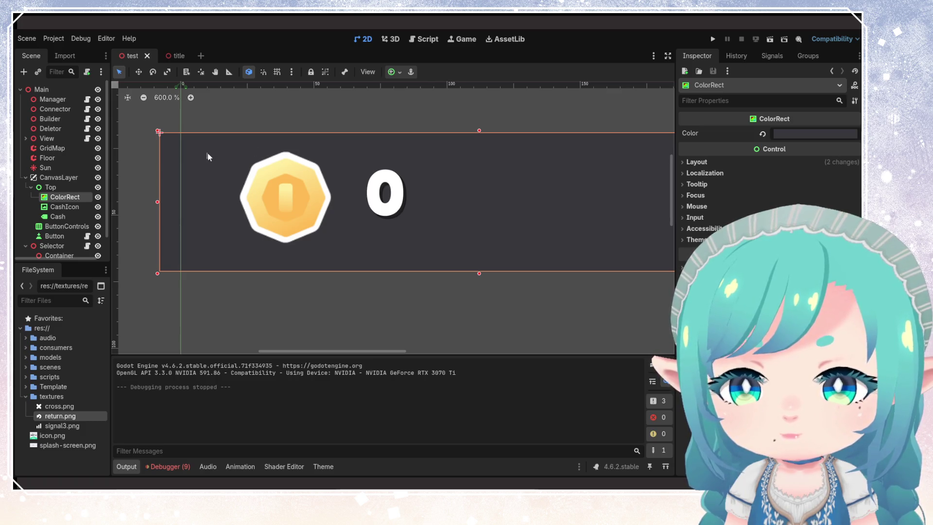
left_click_drag(184, 162, 183, 156)
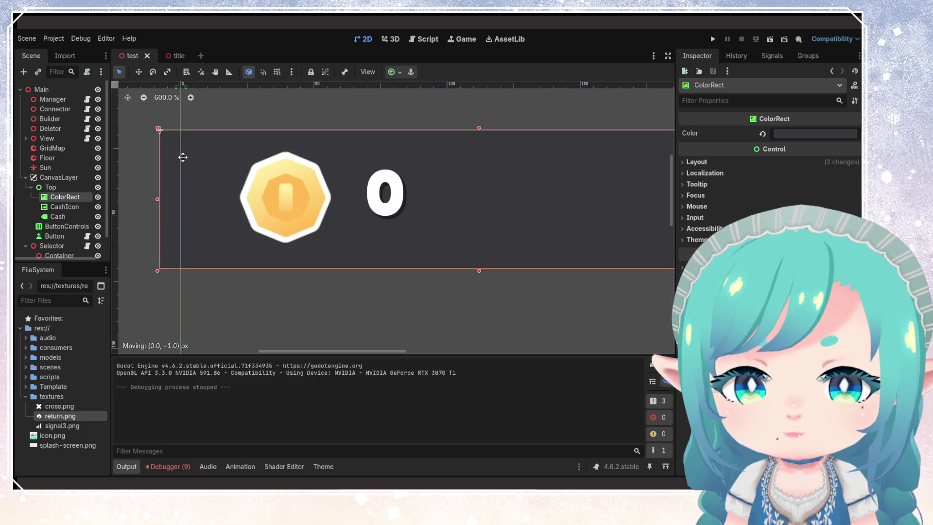
right_click(71, 190)
left_click(120, 199)
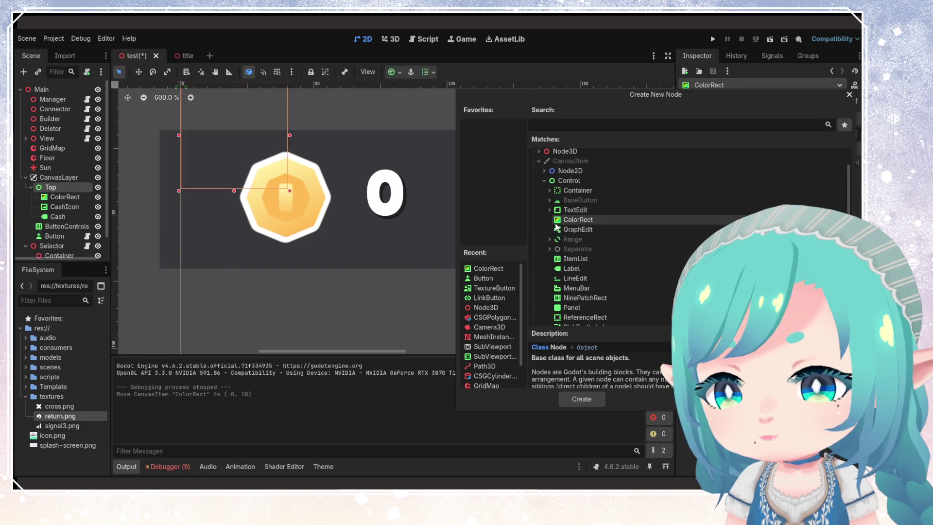
Step: Browse the Button, Container, Range and Separator node type groups
left_click(550, 200)
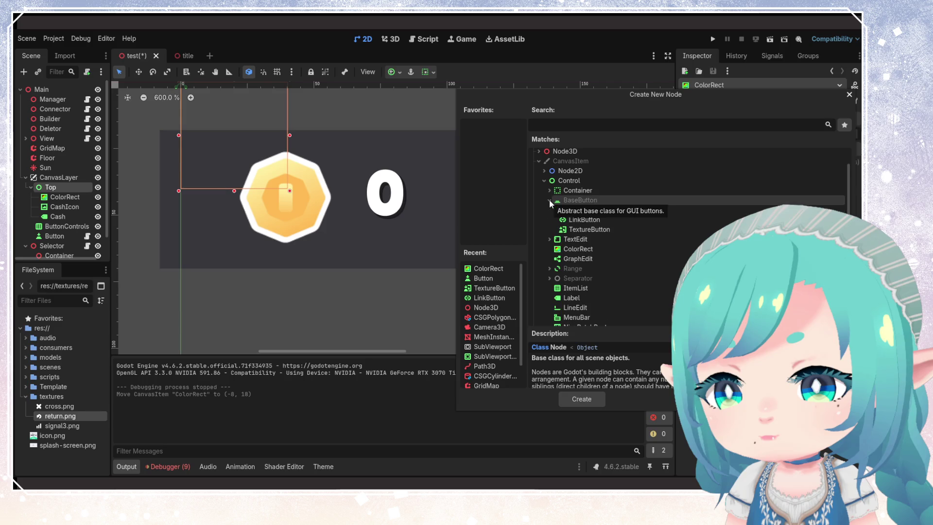
left_click(550, 191)
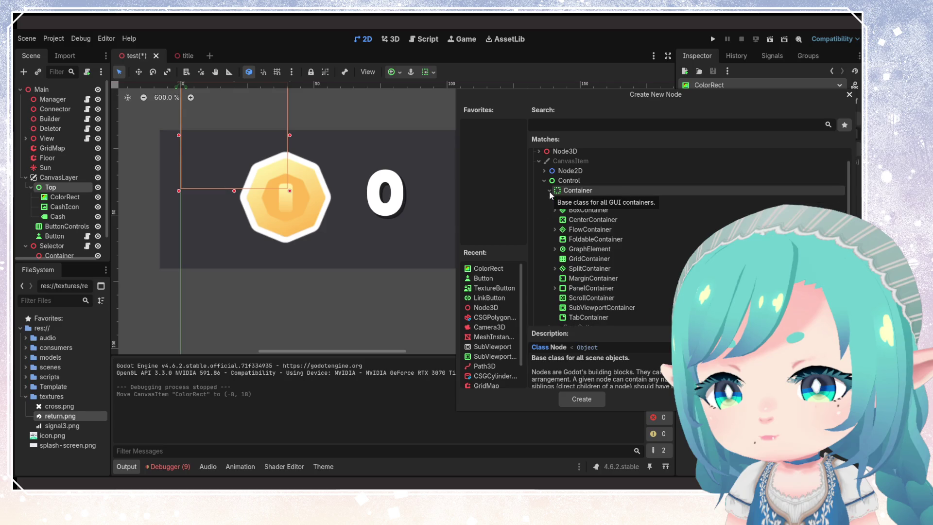
scroll(623, 242, "down", 2)
scroll(623, 241, "up", 1)
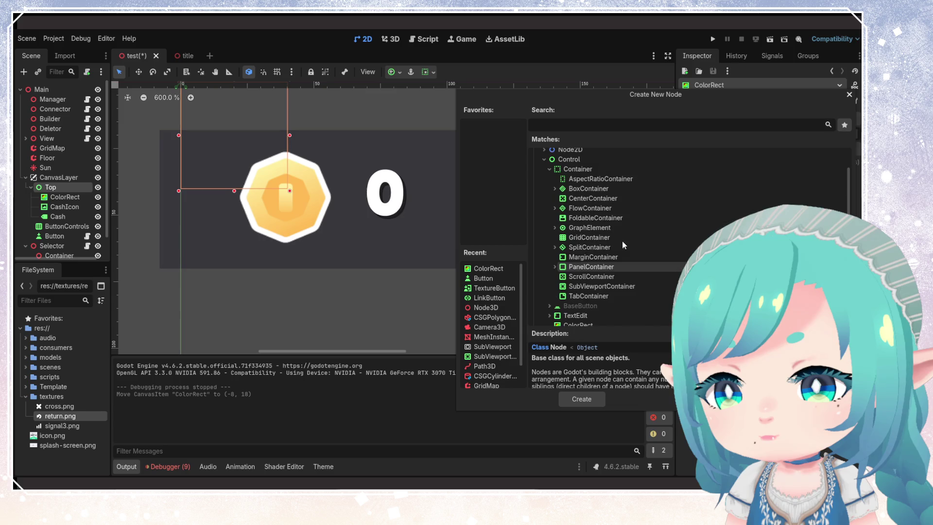
left_click(550, 169)
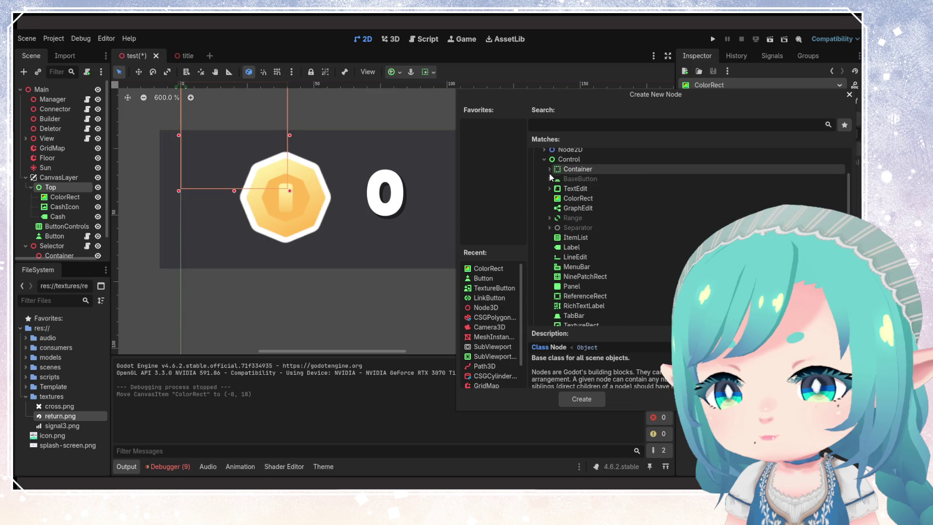
left_click(549, 218)
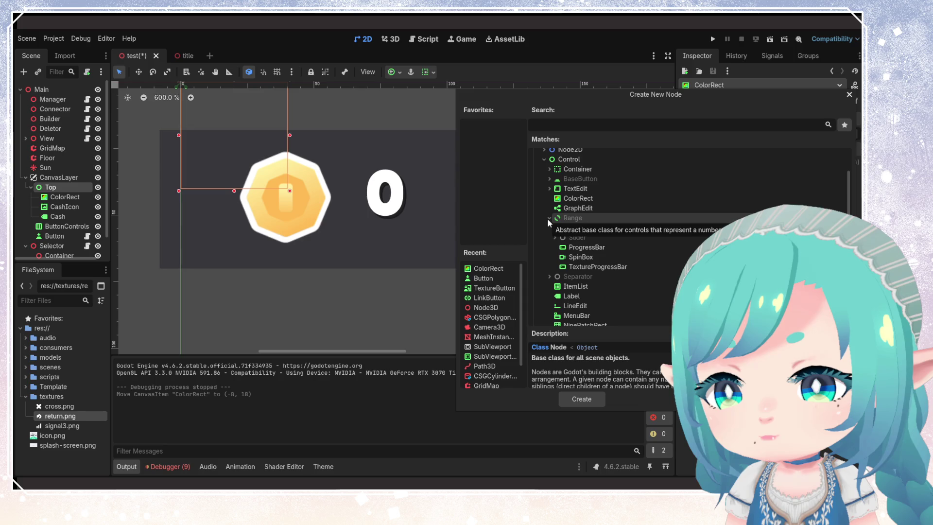
left_click(549, 218)
left_click(551, 228)
left_click(550, 228)
scroll(564, 224, "down", 2)
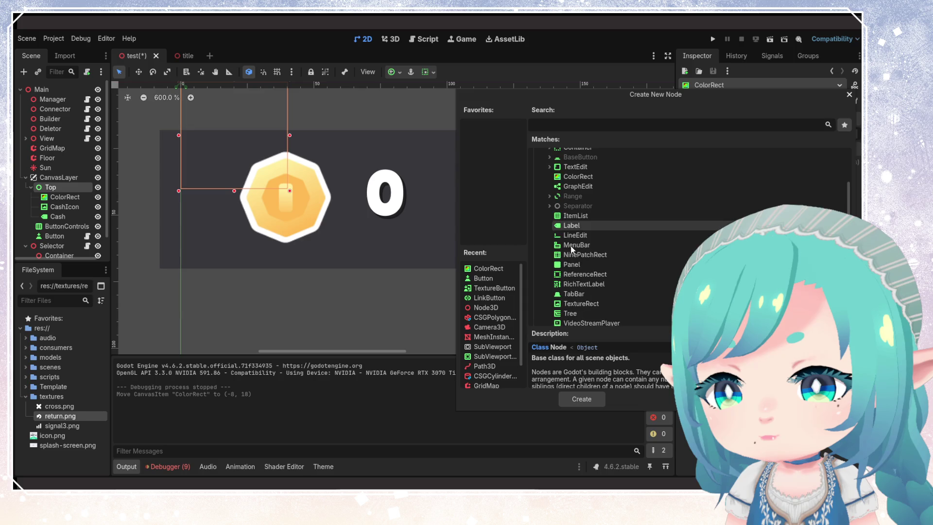
Step: Choose Panel as the node type and create it under Top
left_click(572, 221)
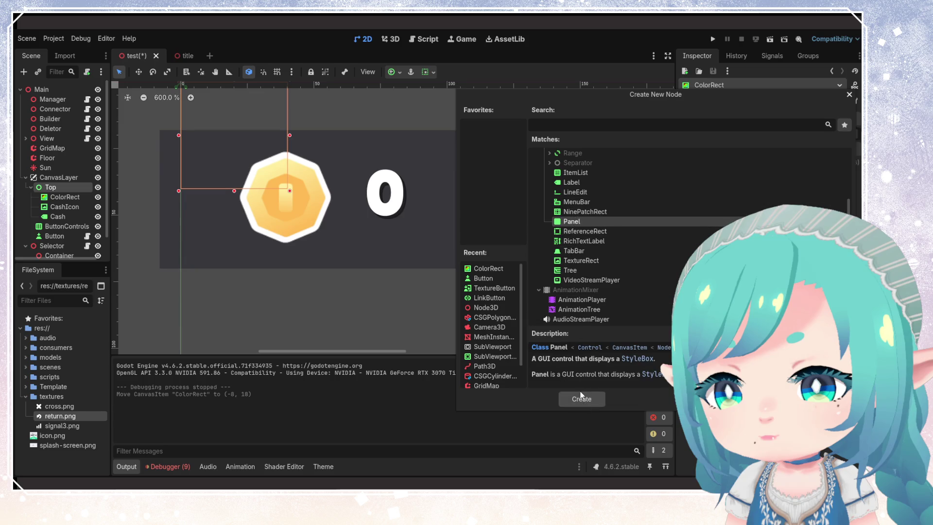
left_click(572, 232)
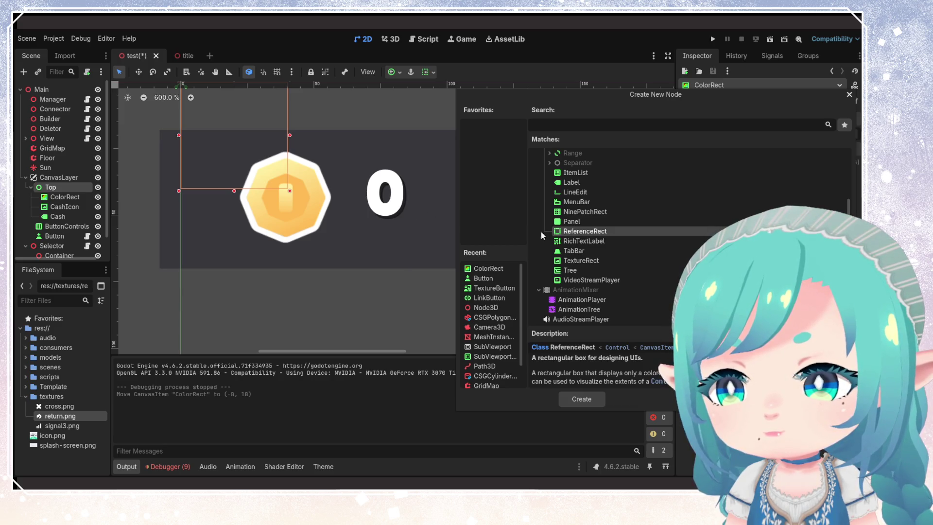
left_click(575, 281)
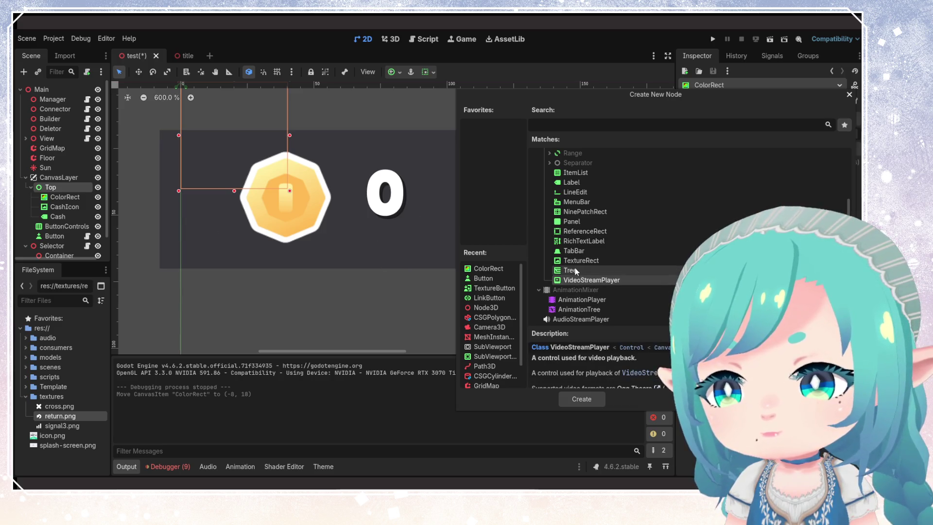
left_click(574, 241)
left_click(575, 231)
left_click(576, 222)
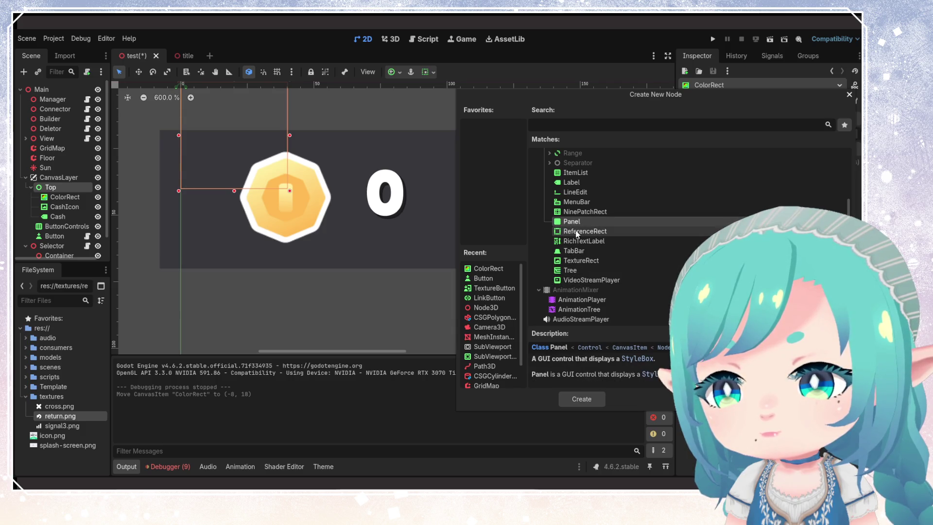
left_click(574, 399)
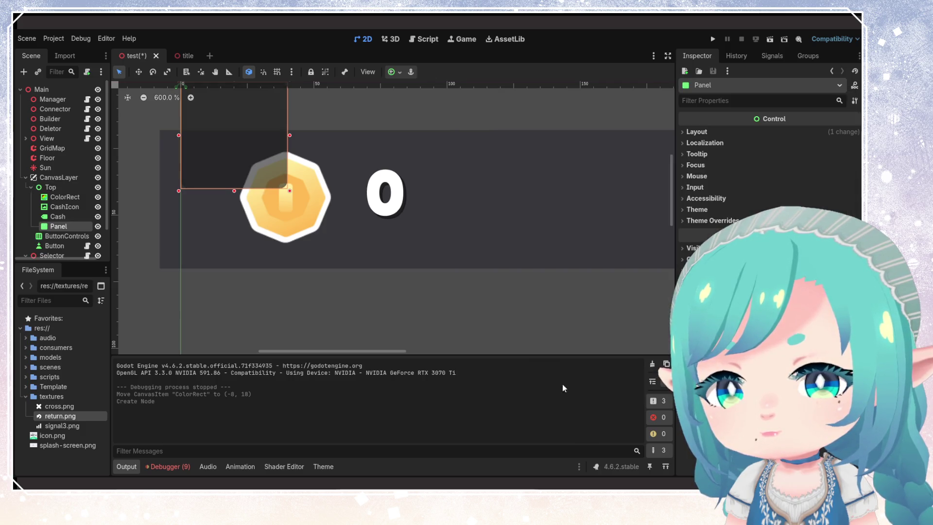
Step: Delete the old ColorRect background
scroll(394, 282, "down", 8)
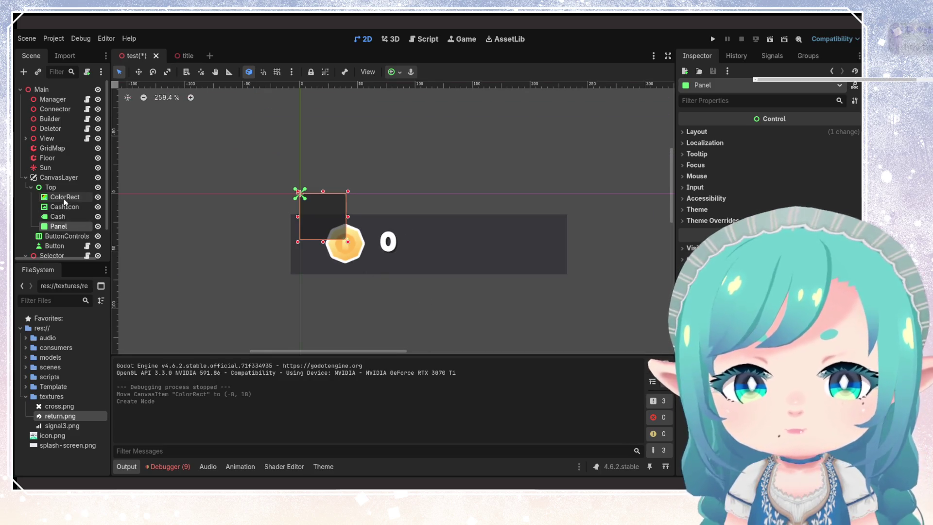
left_click(63, 197)
key("Delete")
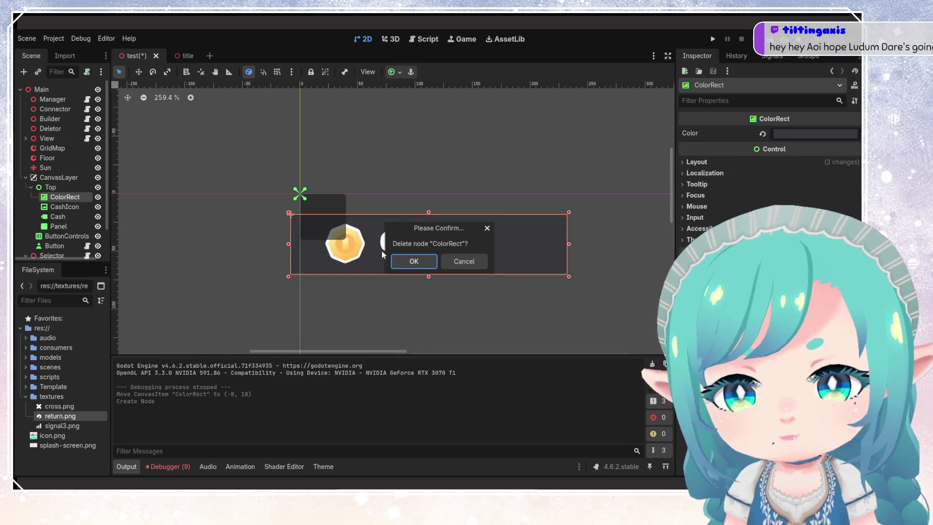
left_click(422, 263)
Step: Move Panel first under Top, undoing the attempt to nest CashIcon and Cash inside it
left_click_drag(65, 218, 62, 199)
left_click(65, 208)
left_click(65, 216, "shift")
left_click(62, 199)
left_click_drag(326, 214, 328, 223)
key("ctrl+x")
key("ctrl+z")
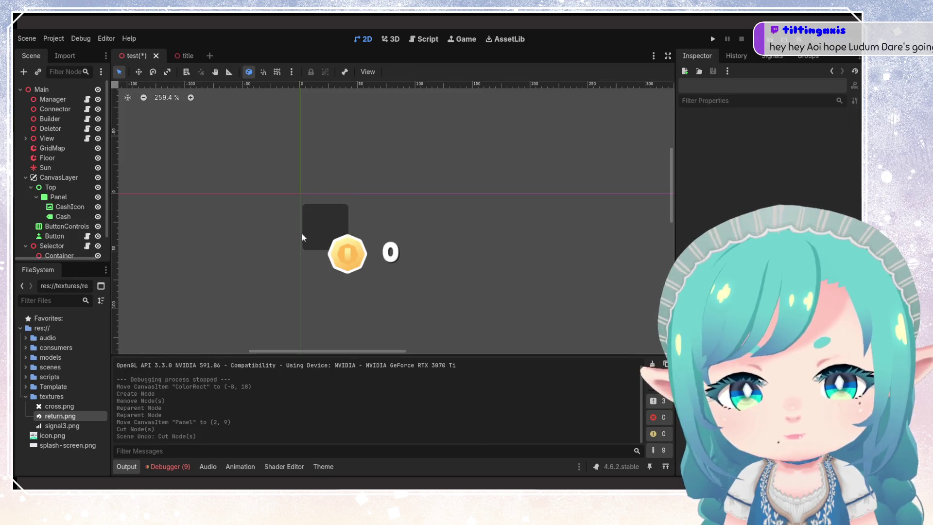
key("ctrl+z")
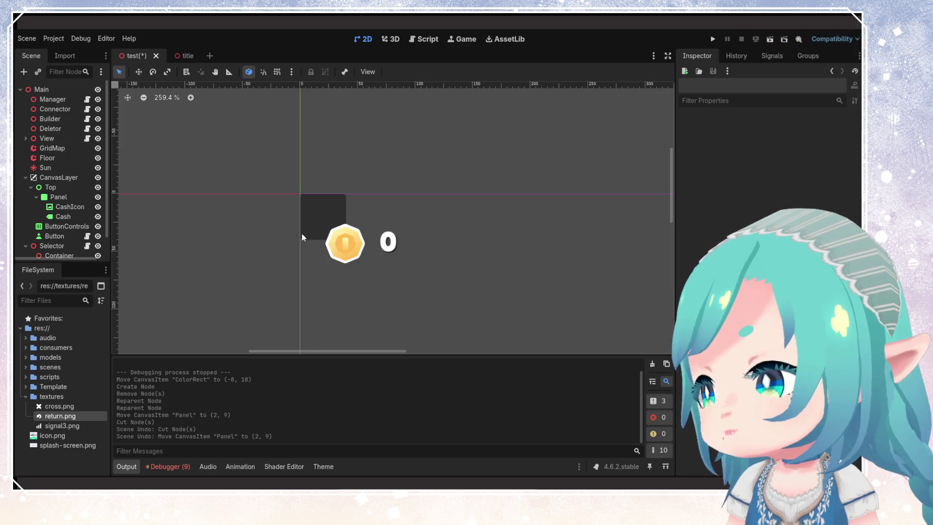
key("ctrl+z")
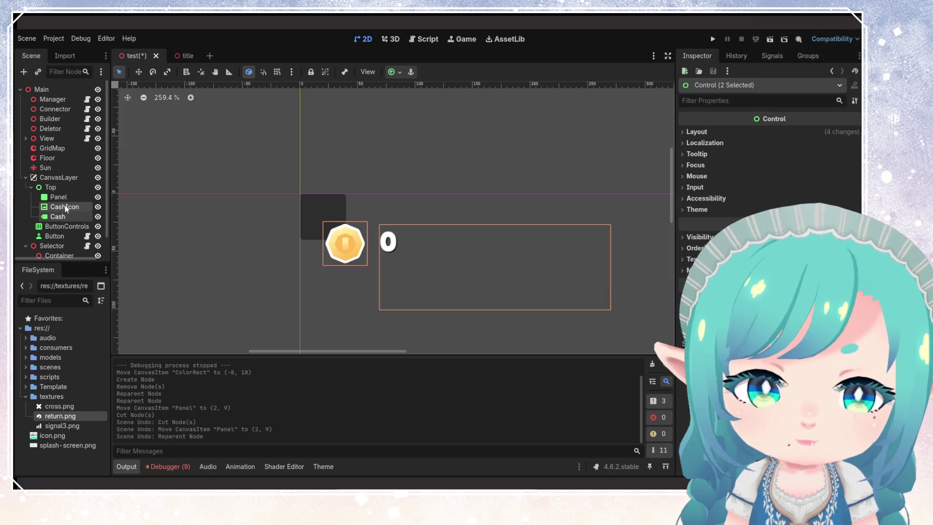
Step: Position and trim the Panel to a 213×40 backdrop behind the coin and counter, then run the project
left_click(310, 210)
mouse_move(321, 207)
left_mouse_down()
mouse_move(320, 233)
mouse_move(401, 247)
mouse_move(556, 252)
left_mouse_up()
left_click(574, 252)
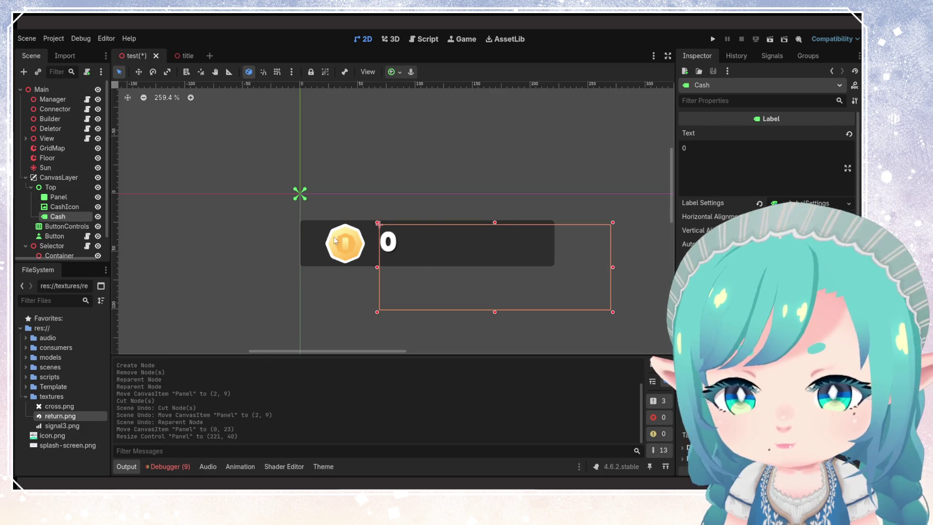
left_click(309, 241)
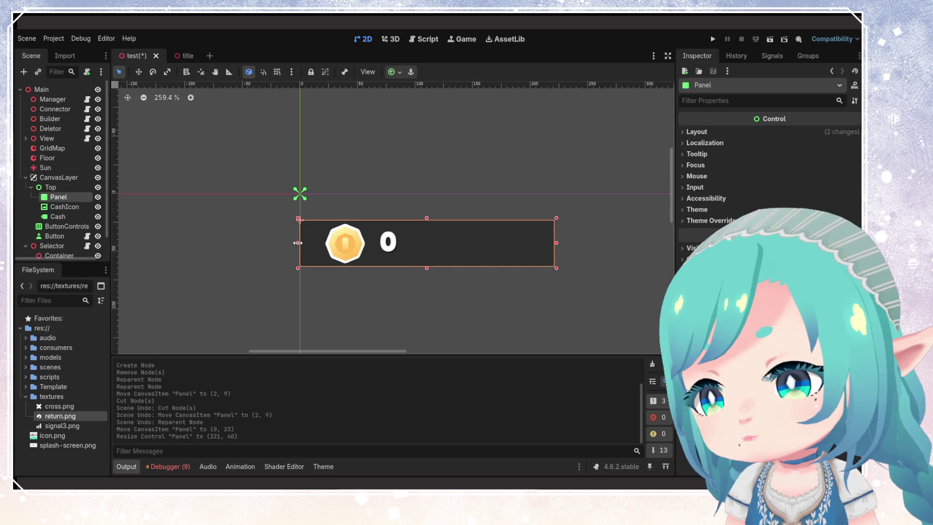
left_click_drag(306, 242, 307, 242)
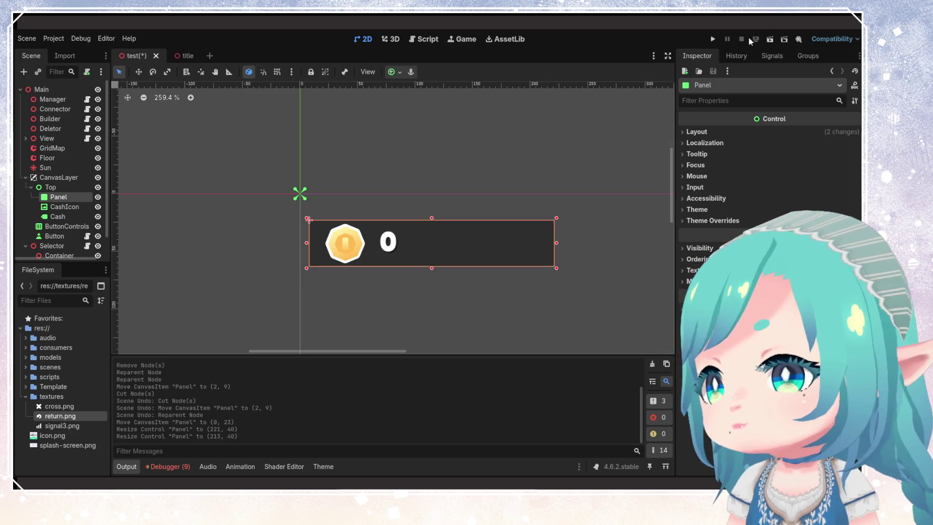
left_click(713, 38)
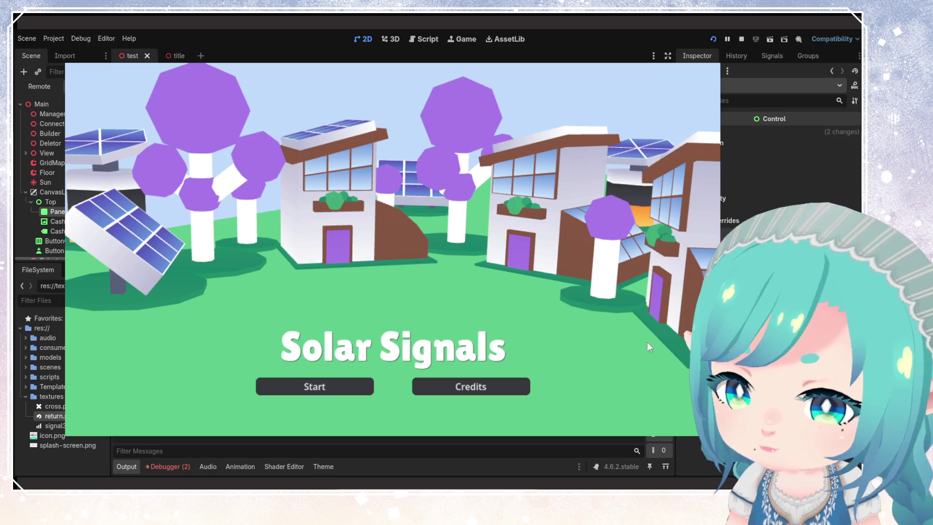
Step: Start the game and place three solar panels, a pole and a purple tree on the grid
left_click(306, 389)
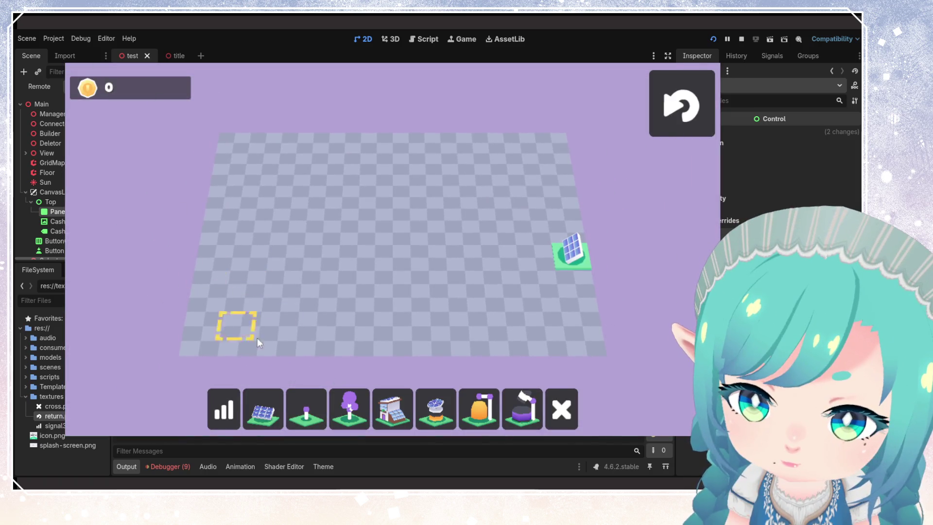
left_click(273, 419)
left_click(289, 237)
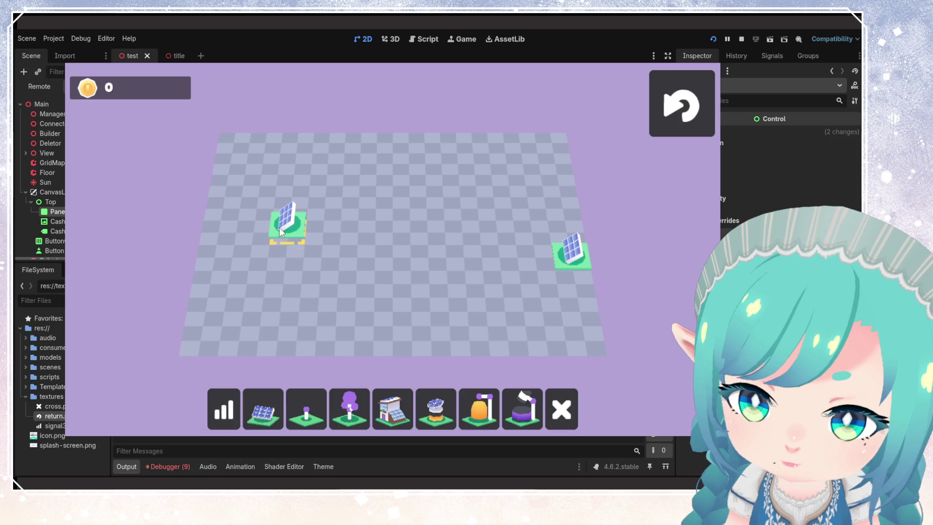
left_click(361, 190)
left_click(321, 314)
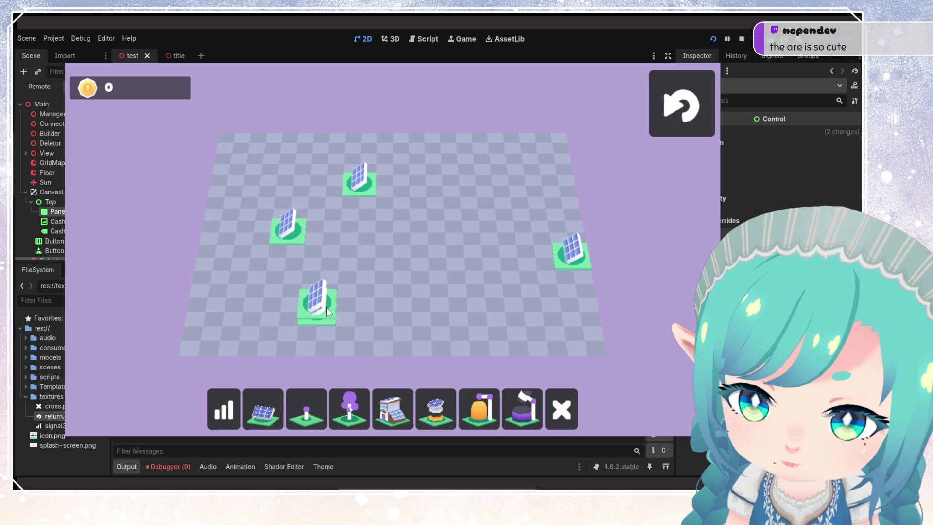
left_click(306, 413)
left_click(358, 228)
left_click(350, 409)
Step: Place a house, a hexagonal building, a yellow tank and a chimney building on the board
left_click(427, 202)
left_click(393, 410)
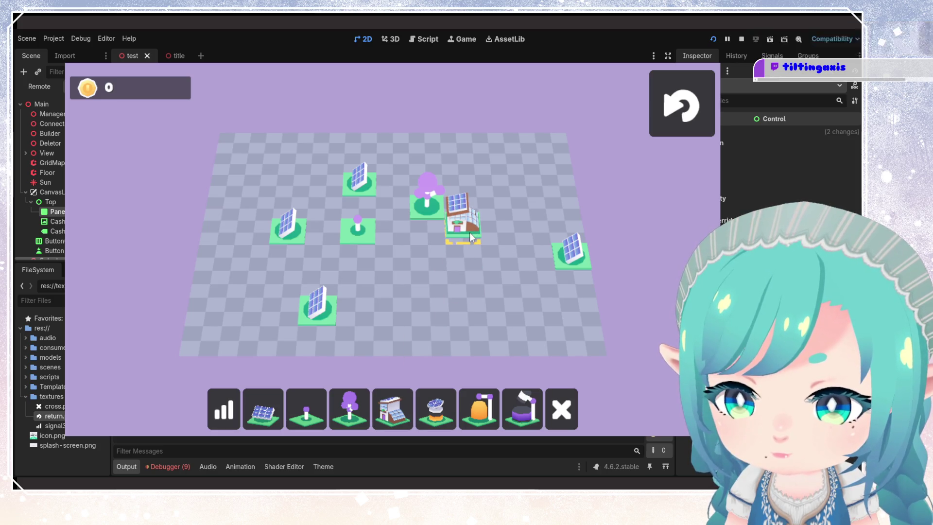
left_click(460, 228)
left_click(436, 410)
left_click(457, 158)
left_click(479, 409)
left_click(413, 168)
left_click(523, 409)
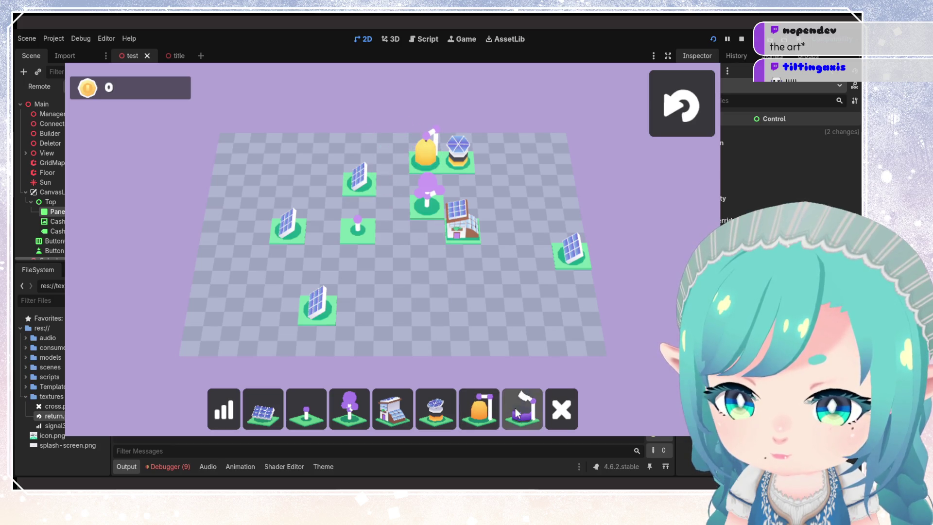
left_click(393, 340)
left_click(224, 409)
Step: Wire the solar panel, pole, purple tree, house and lower panel to the chimney
mouse_move(288, 233)
left_mouse_down()
mouse_move(360, 231)
mouse_move(432, 213)
left_mouse_up()
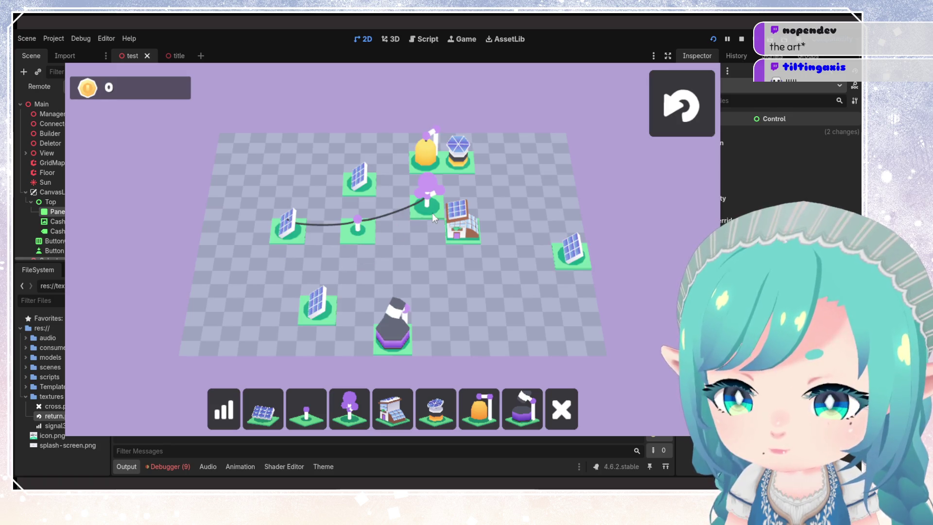
mouse_move(426, 158)
left_mouse_down()
mouse_move(428, 189)
mouse_move(460, 170)
left_mouse_up()
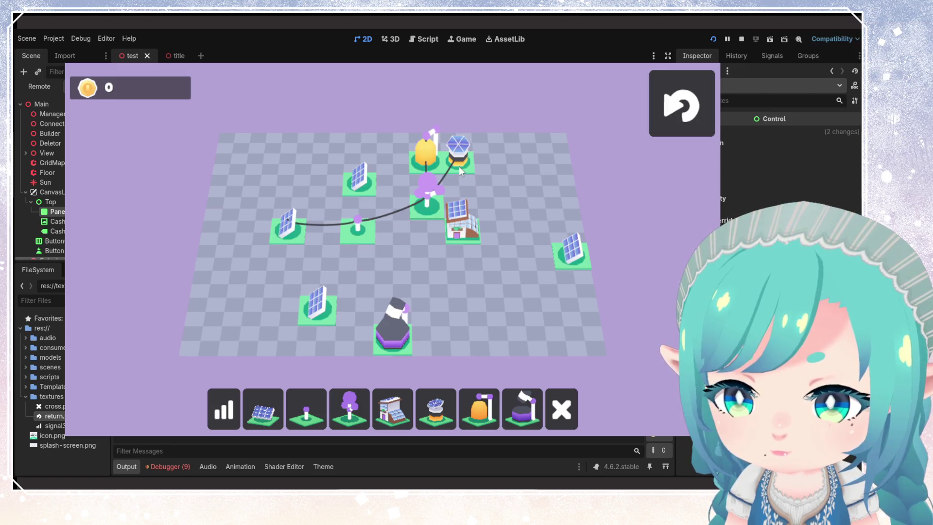
left_click_drag(434, 214, 463, 233)
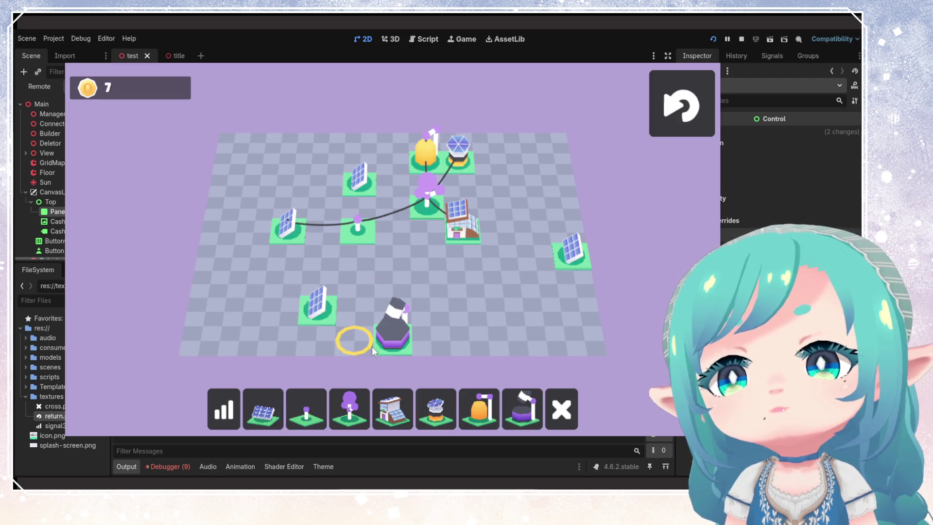
left_click_drag(373, 351, 391, 345)
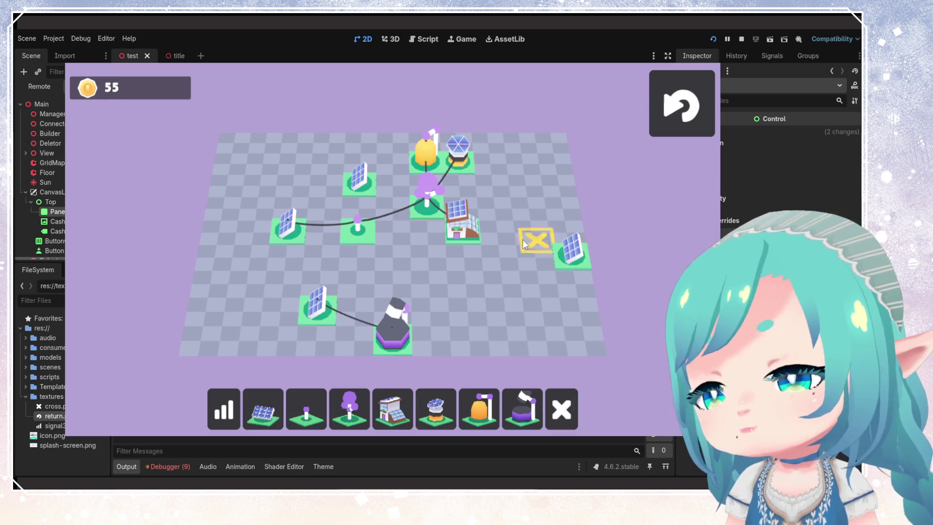
Step: Remove all the placed buildings and wires, reset the board, and stop the game with F8
left_click(460, 237)
left_click(566, 258)
left_click(427, 203)
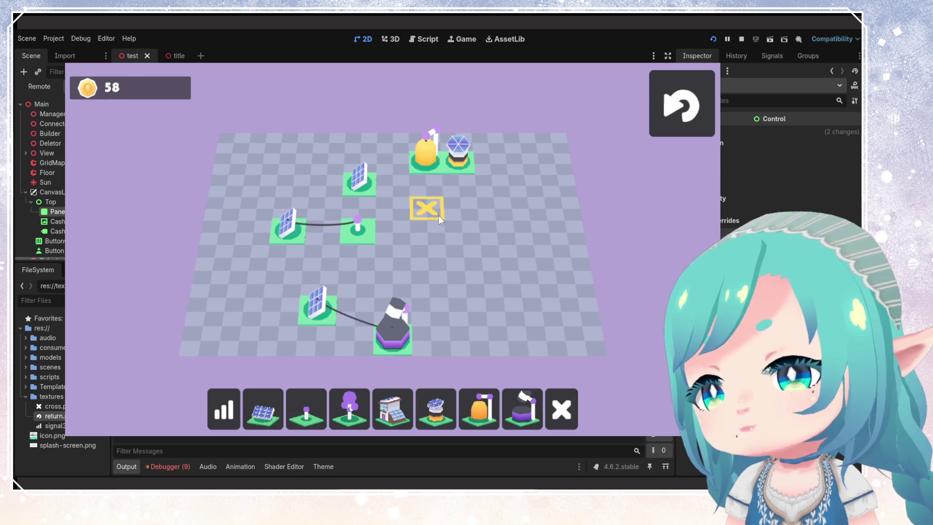
left_click(425, 158)
left_click(458, 158)
left_click(357, 228)
left_click(359, 182)
left_click(288, 227)
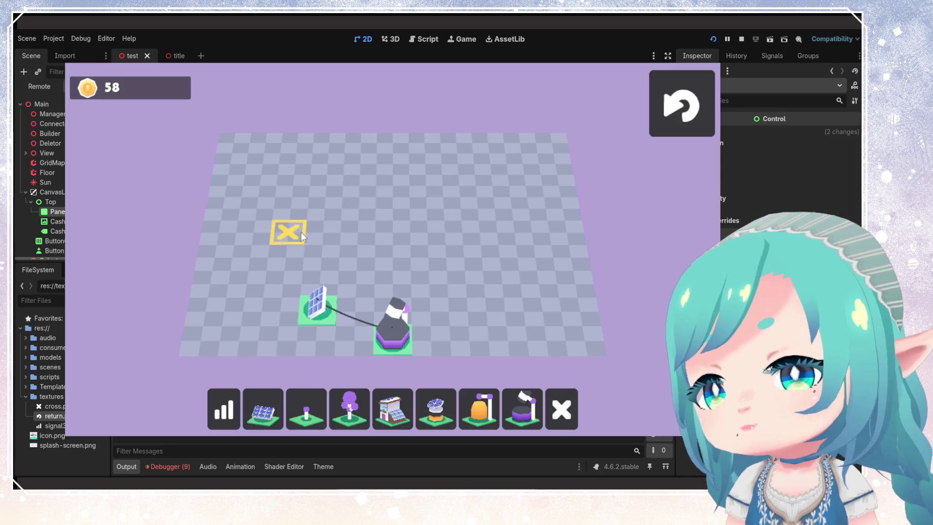
left_click(317, 306)
left_click(393, 333)
left_click(682, 103)
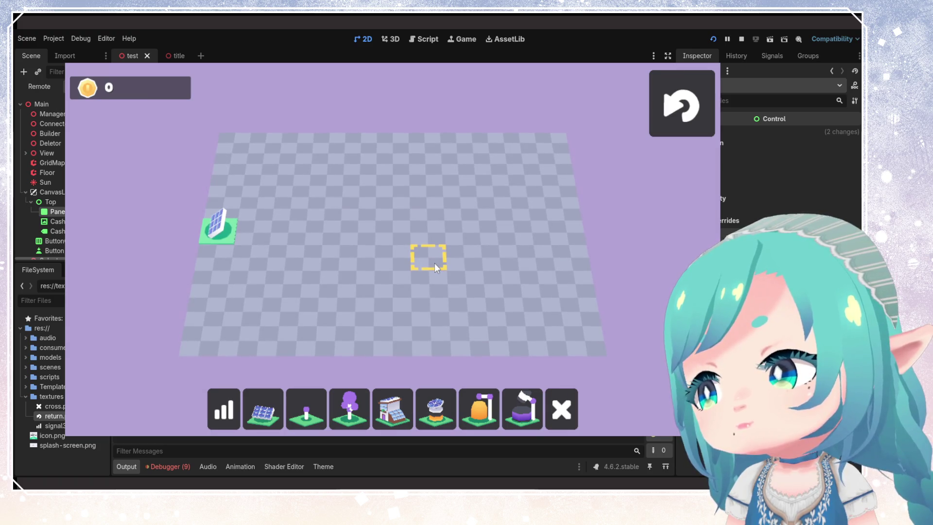
key("F8")
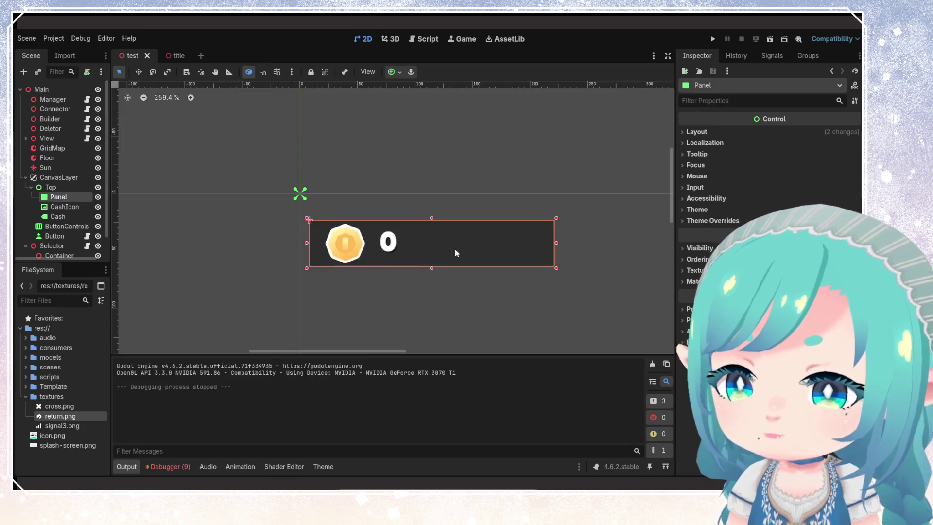
Step: Quick Load the button_normal.tres stylebox into the Panel's style theme override
left_click(681, 219)
left_click(687, 232)
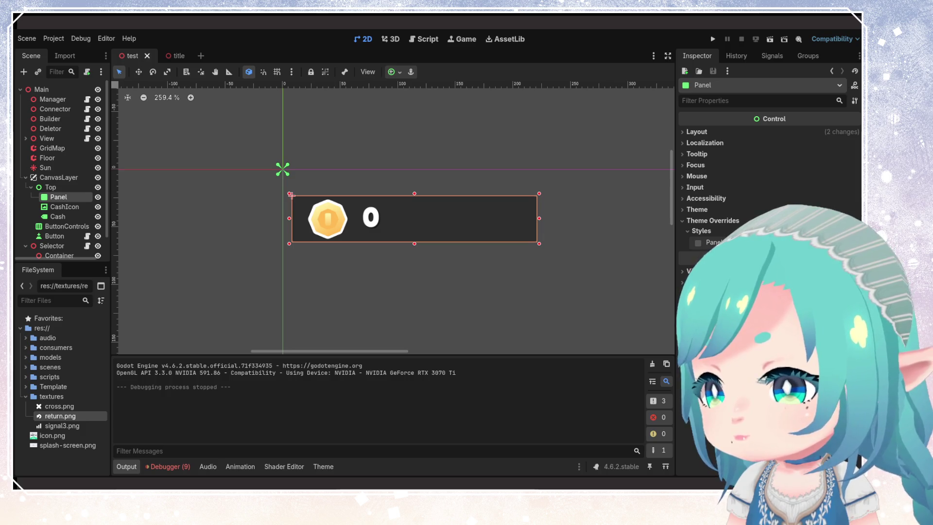
left_click(714, 242)
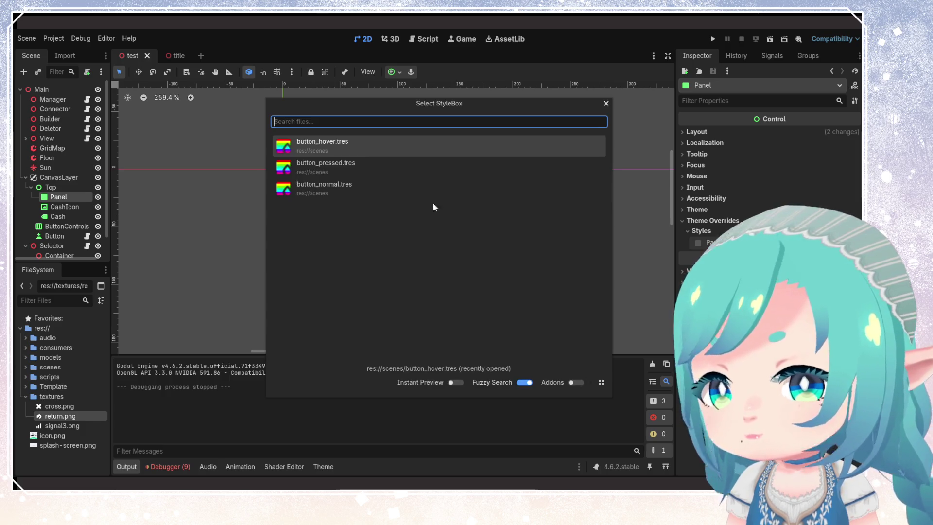
left_click(364, 178)
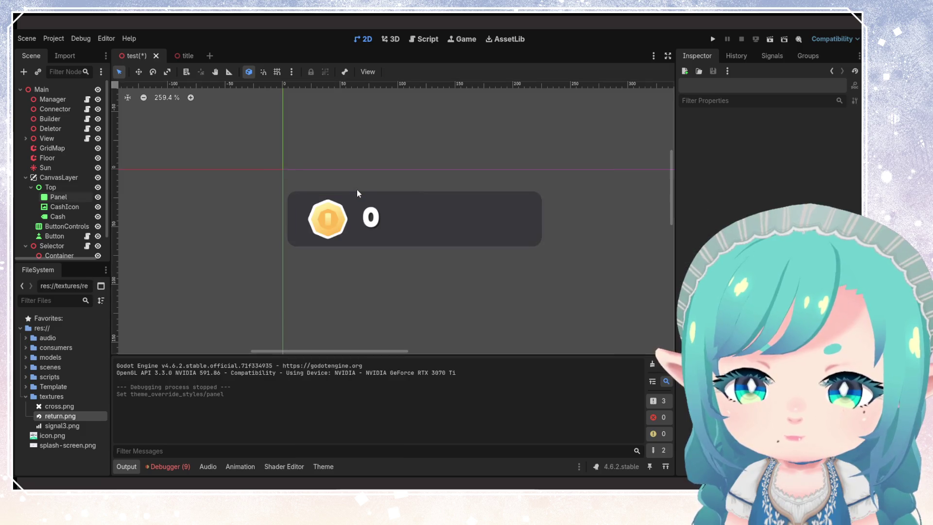
Step: Widen, heighten and nudge the Panel so it fits behind the coin and cash counter
left_click(468, 231)
left_click(294, 218)
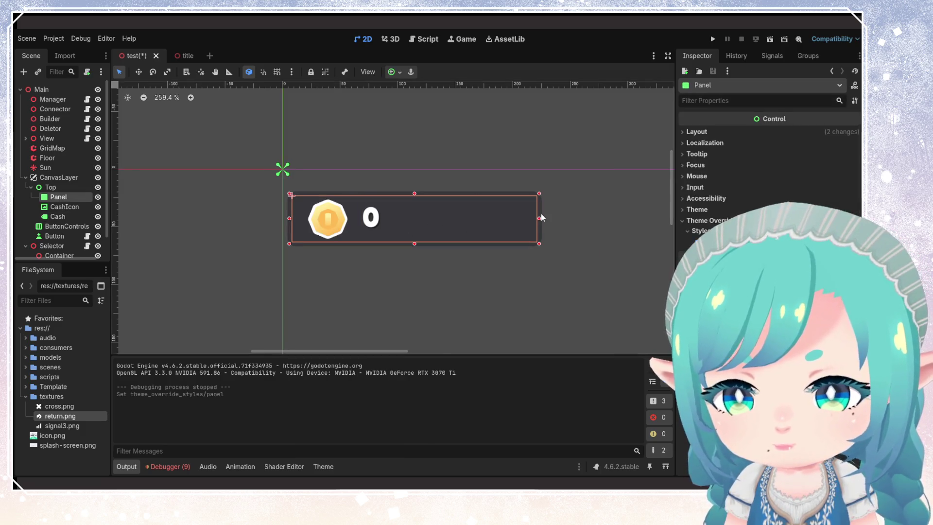
left_click_drag(542, 219, 610, 219)
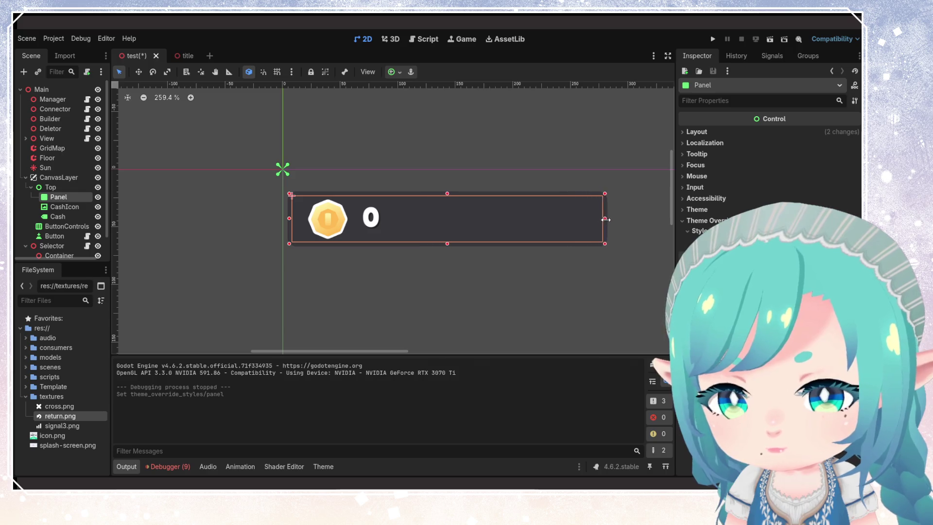
left_click_drag(290, 219, 294, 218)
left_click_drag(452, 195, 452, 183)
left_click(447, 206)
left_click(318, 199)
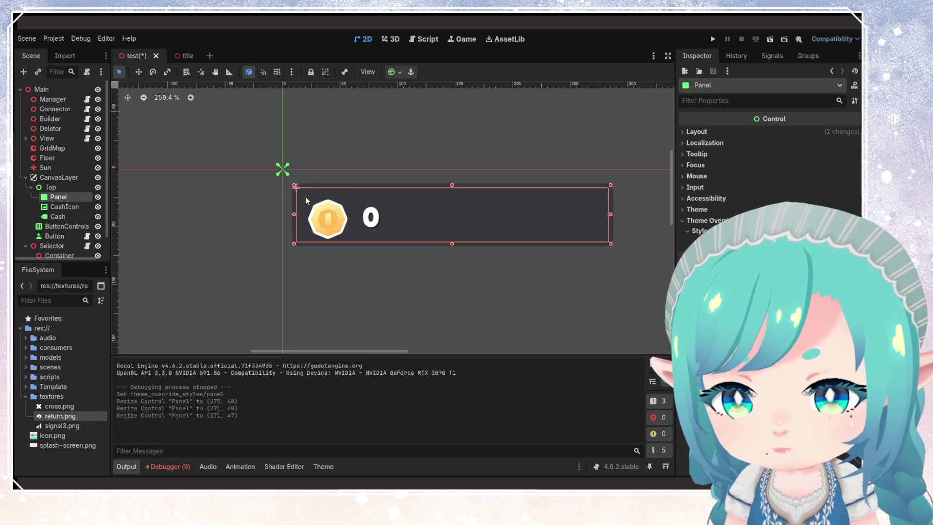
left_click_drag(359, 195, 360, 198)
Step: Test-run the game, narrow the panel from its right edge, and run it again with F5
left_click(712, 38)
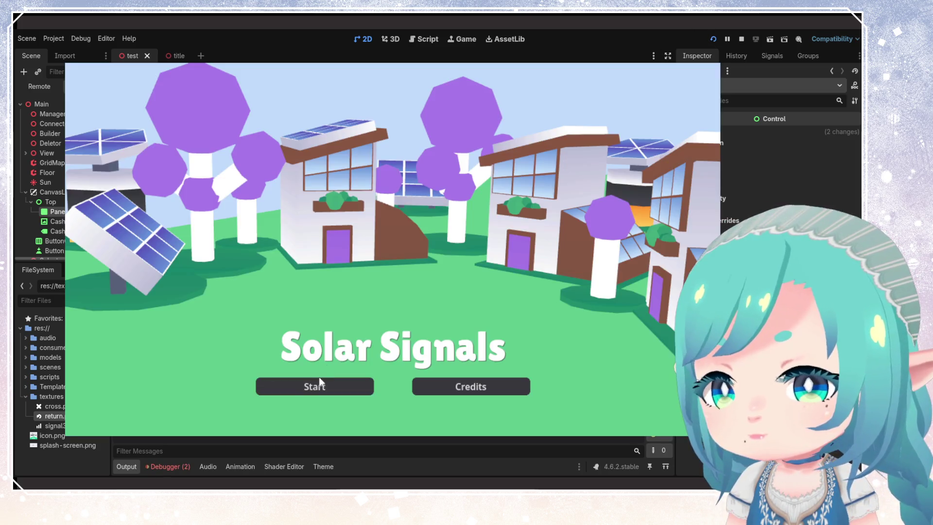
left_click(319, 380)
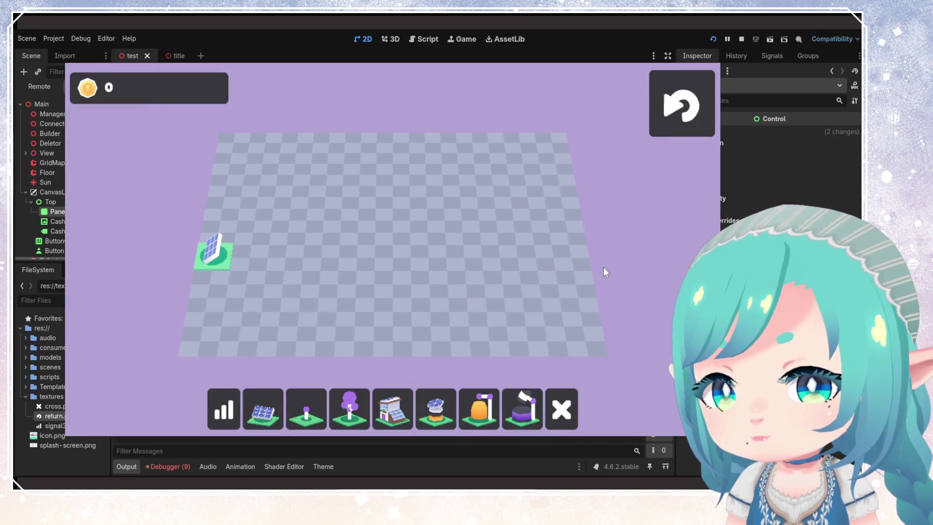
left_click(742, 39)
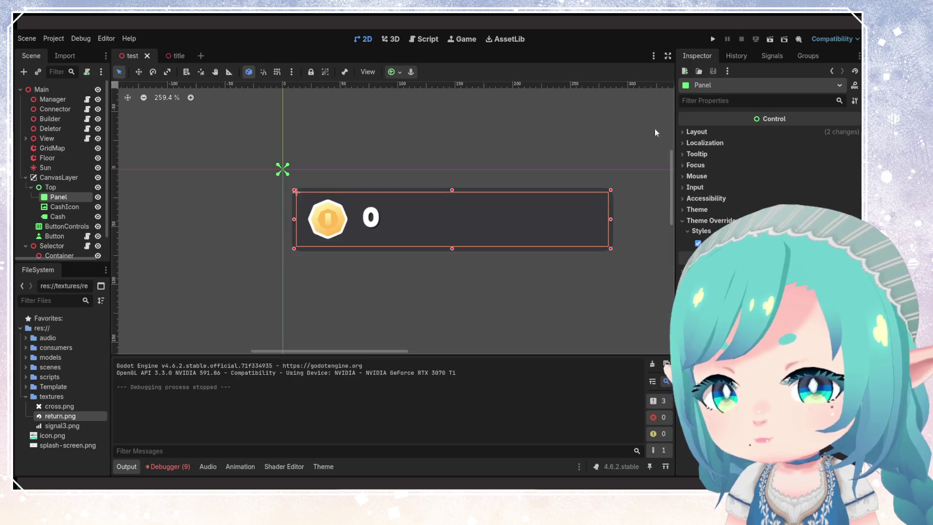
left_click_drag(590, 220, 563, 219)
key("F5")
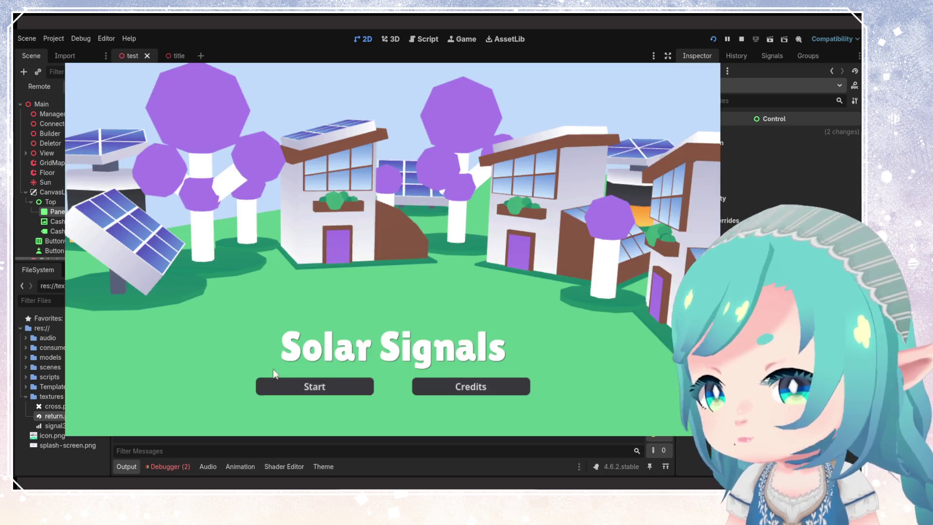
left_click(311, 383)
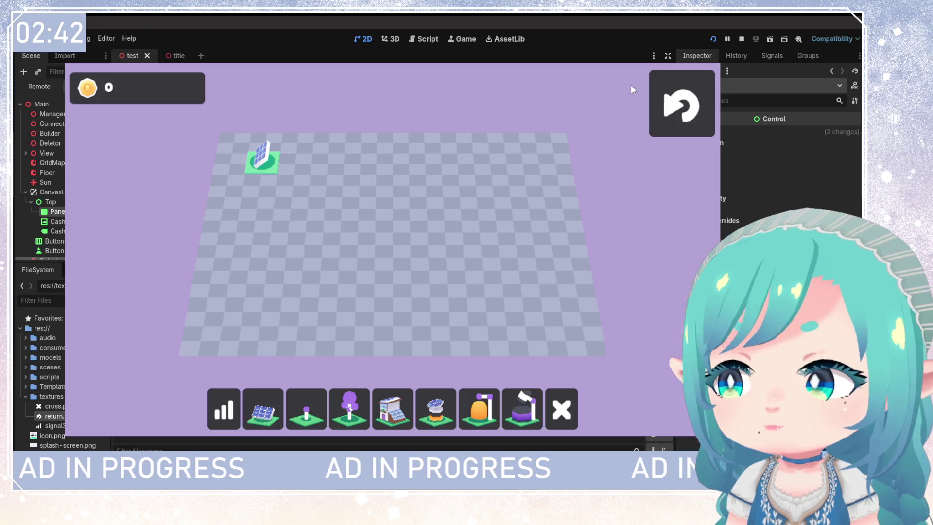
Step: Stop the running game with F8 after checking the cash panel
key("F8")
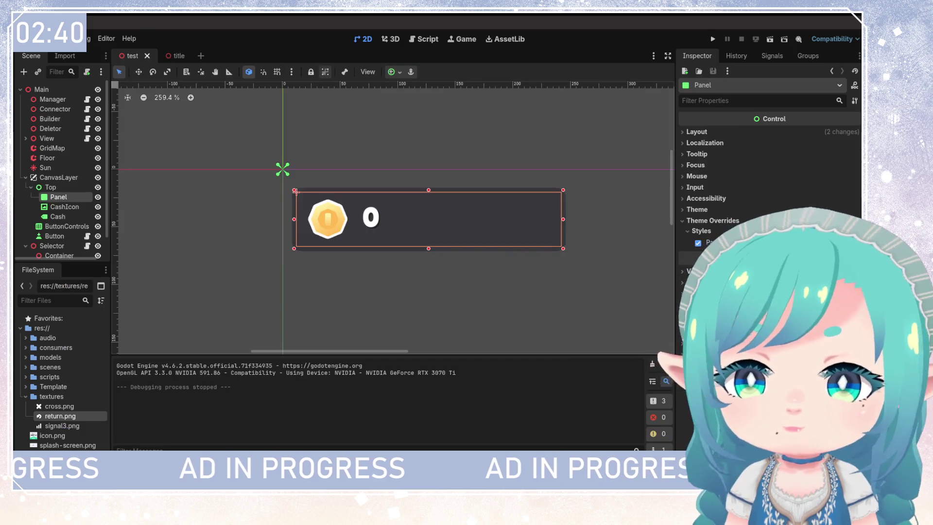
Step: Inspect the bee, solar_panel, extender and house consumer resources in the Inspector
double_click(54, 348)
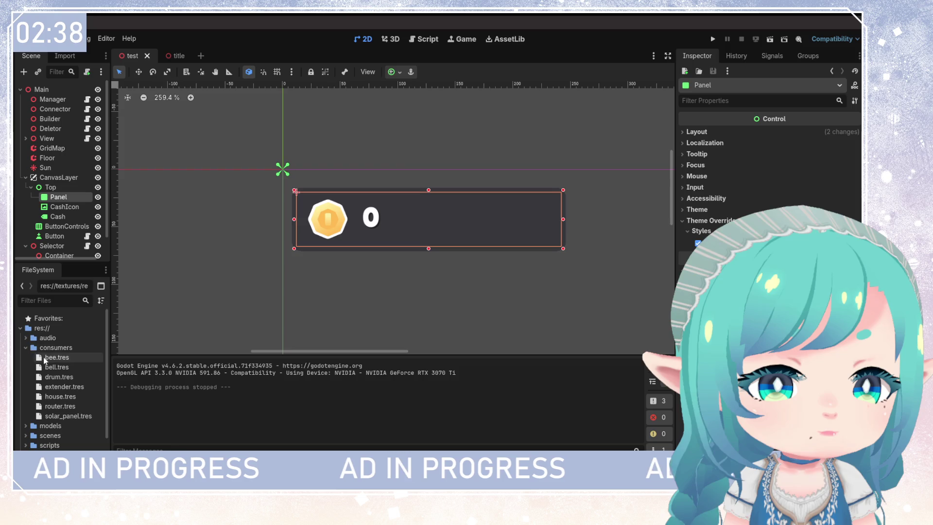
left_click(57, 357)
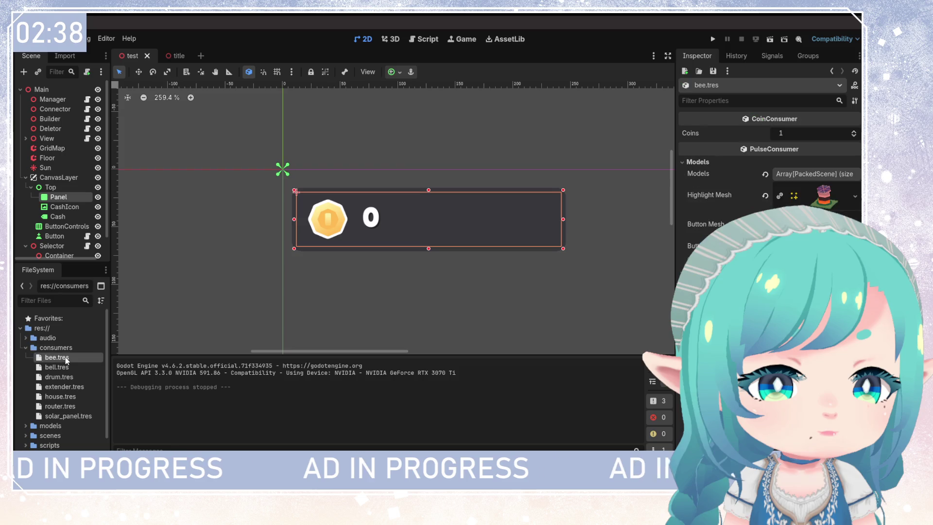
left_click(71, 416)
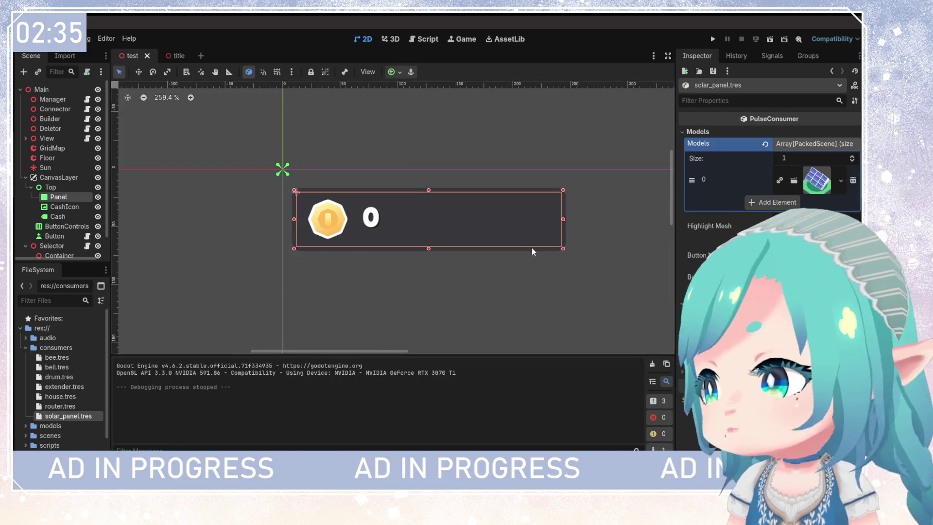
scroll(532, 249, "down", 4)
scroll(372, 220, "down", 6)
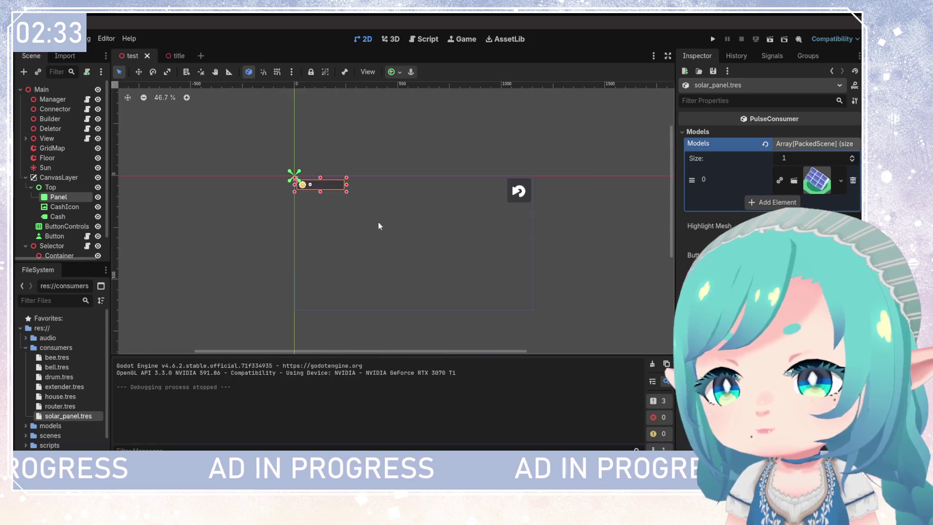
left_click(391, 39)
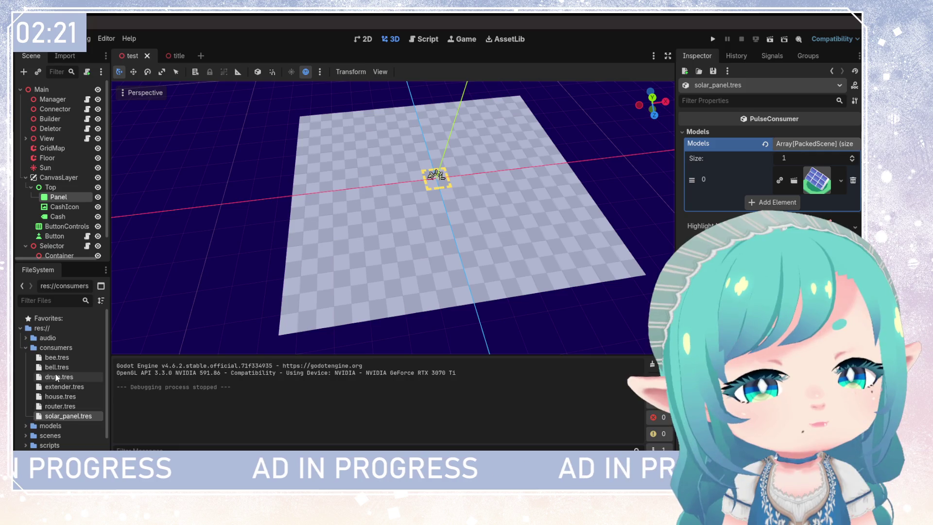
left_click(62, 386)
left_click(68, 396)
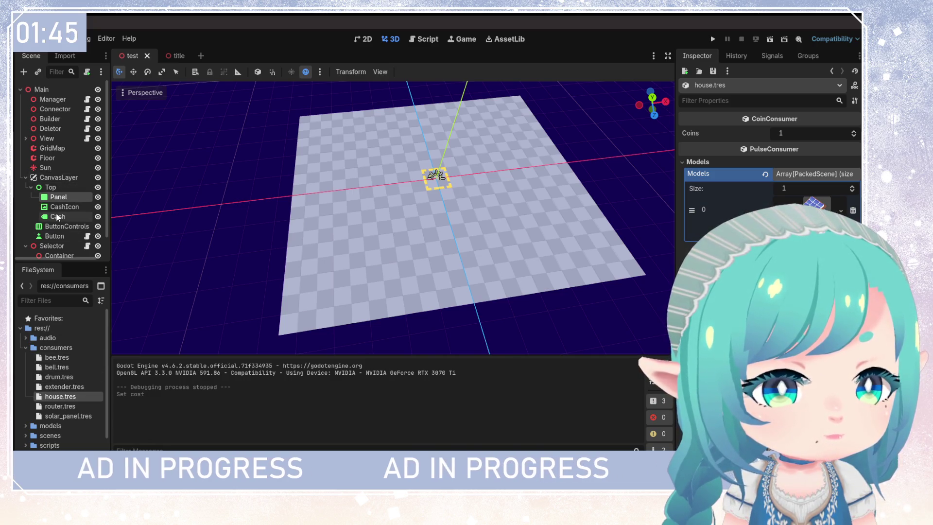
Step: Select the Manager node and open scripts/game_manager.gd in the script editor
double_click(48, 99)
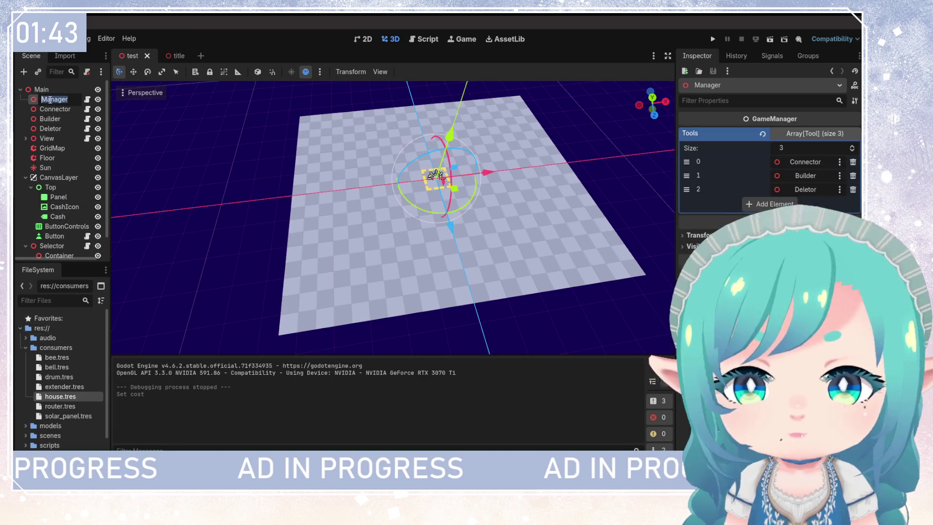
left_click(732, 56)
left_click(697, 59)
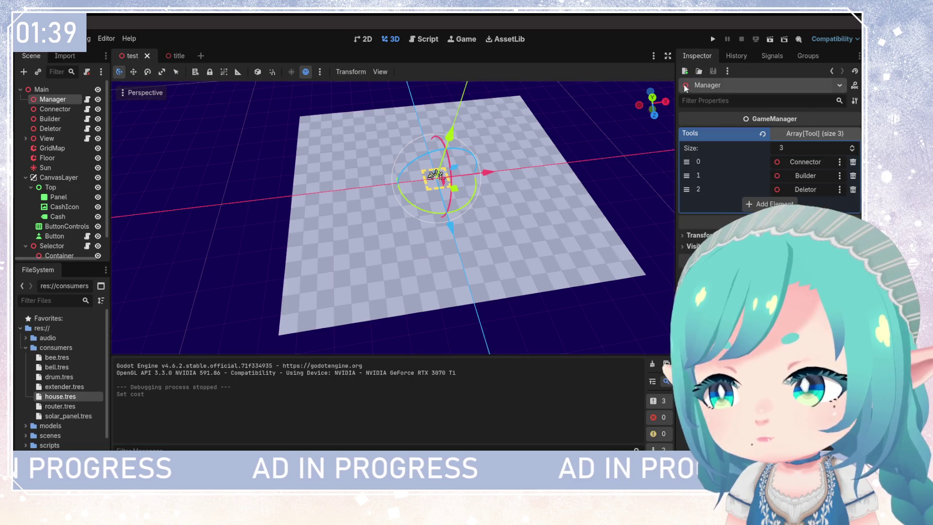
scroll(49, 384, "down", 2)
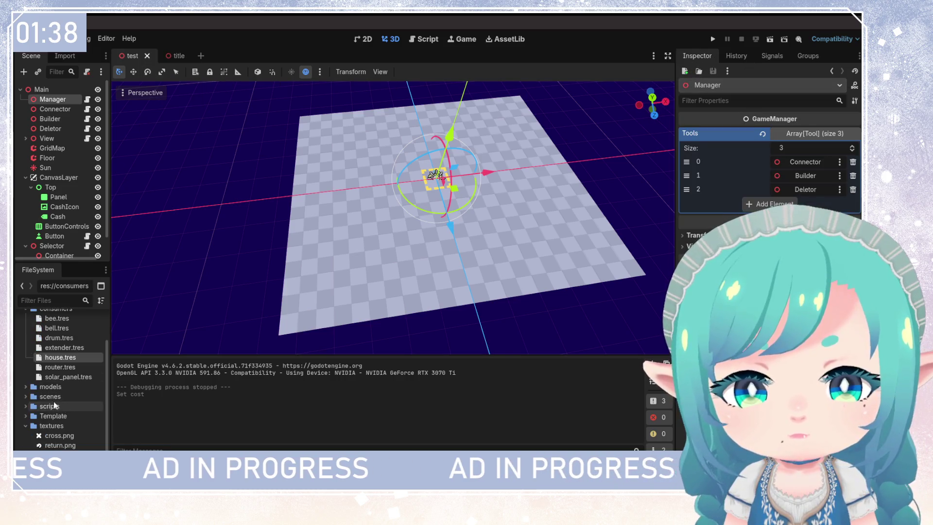
left_click(24, 406)
scroll(53, 416, "down", 3)
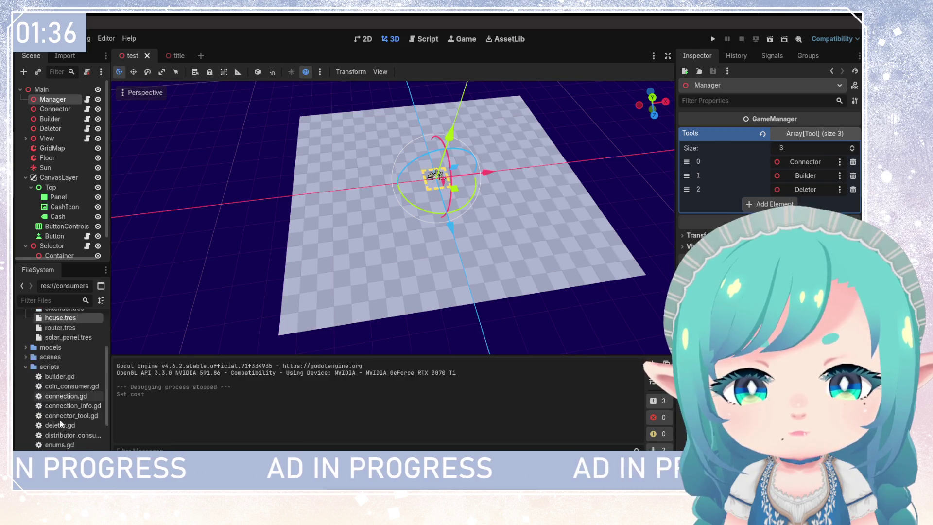
scroll(64, 411, "down", 1)
double_click(68, 415)
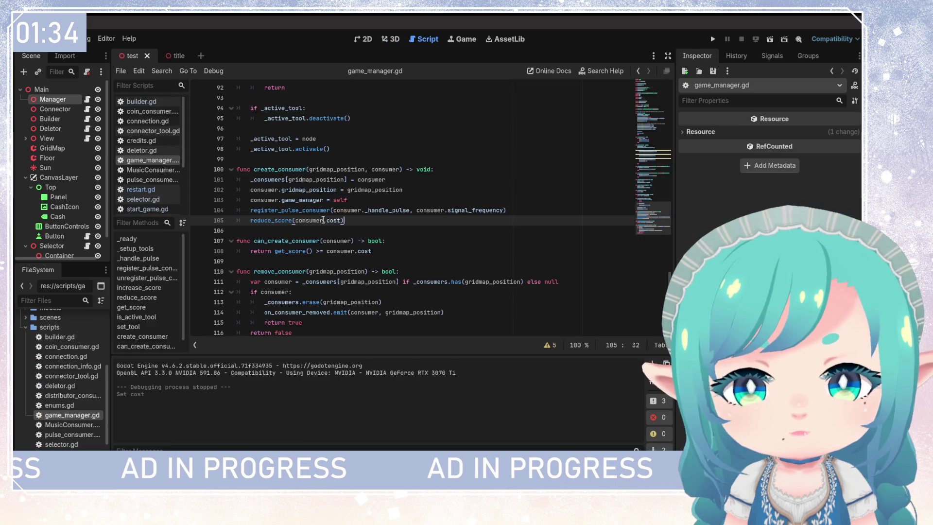
Step: Insert a new line after _setup_tools() on line 41 for a new call
scroll(347, 240, "up", 20)
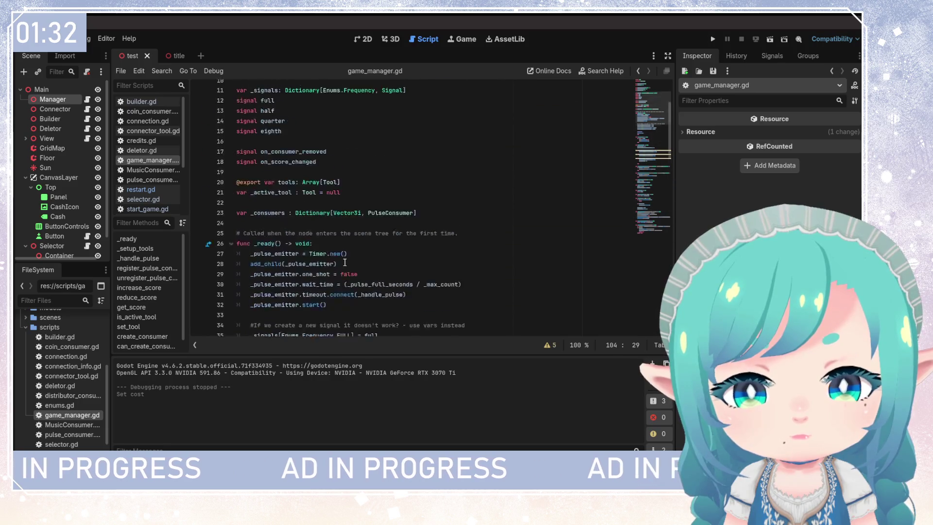
scroll(345, 263, "down", 10)
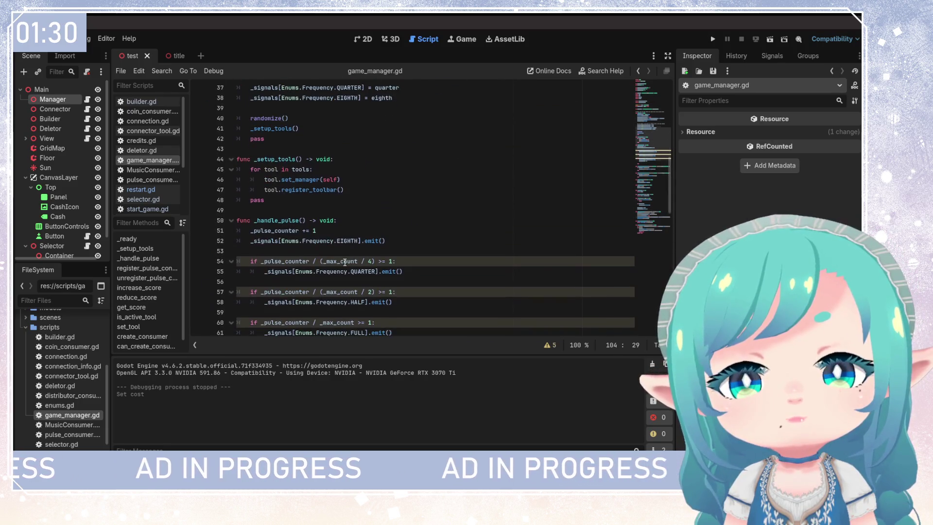
scroll(345, 262, "up", 3)
left_click(369, 210)
left_click(361, 215)
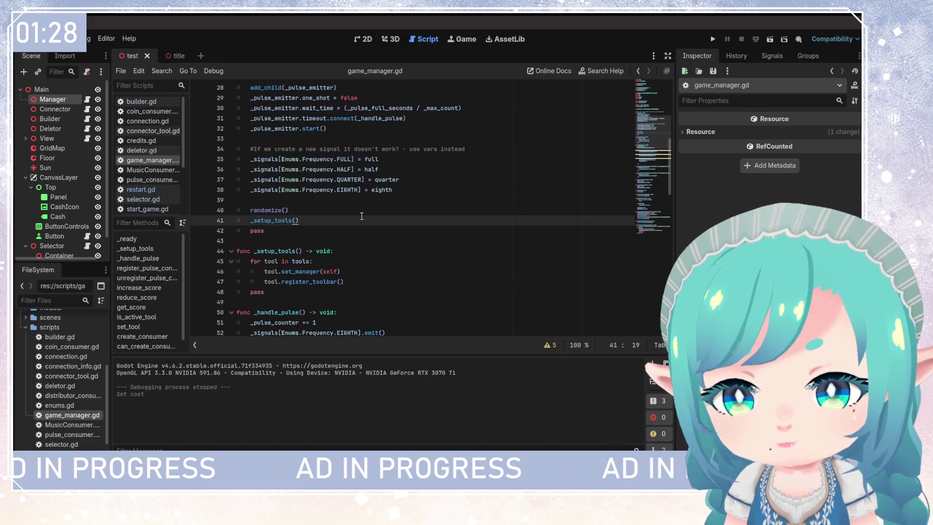
key("Return")
key("BackSpace")
type("se")
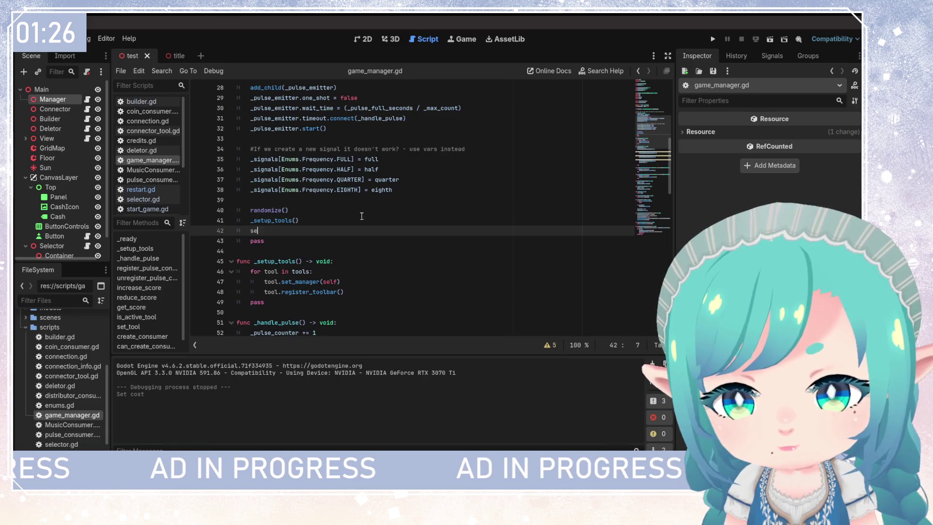
type("t_s")
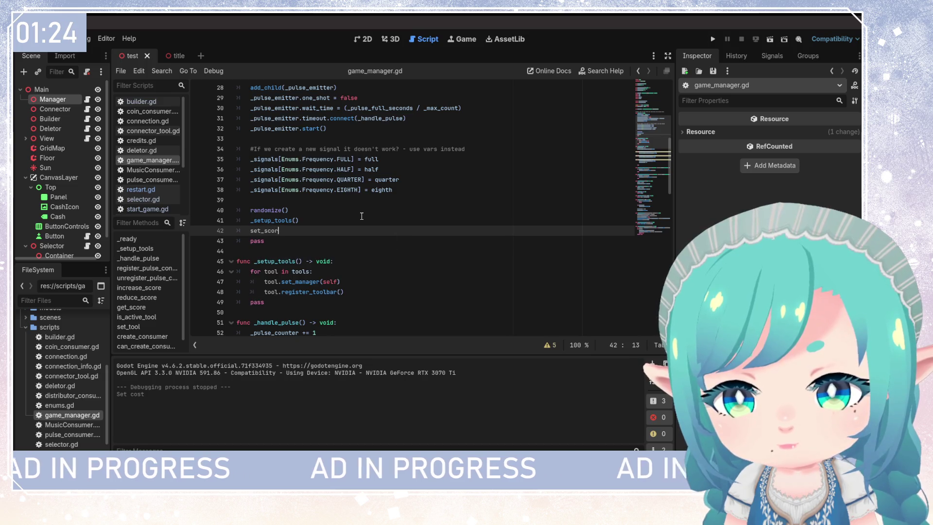
key("BackSpace")
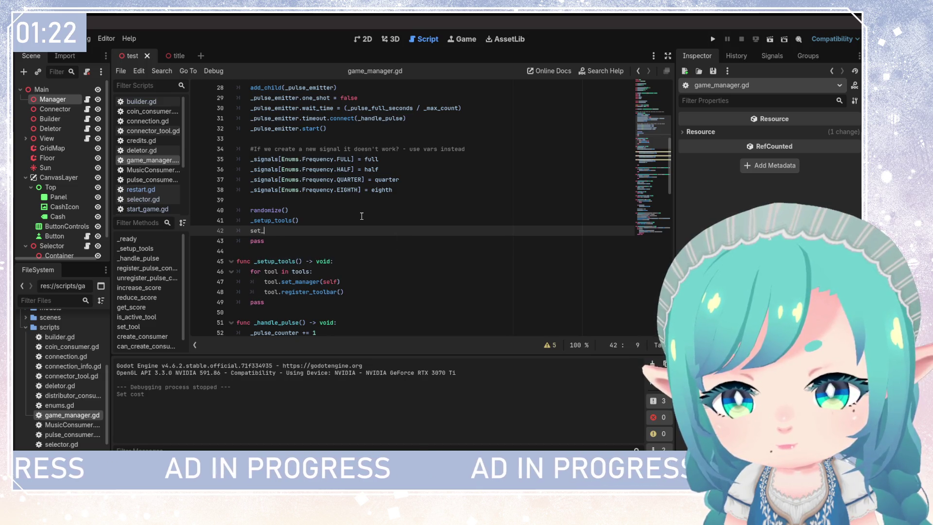
key("BackSpace")
key("BackSpace")
key("BackSpace")
Step: Write increase_score(60) on the new line and save game_manager.gd
type("increa")
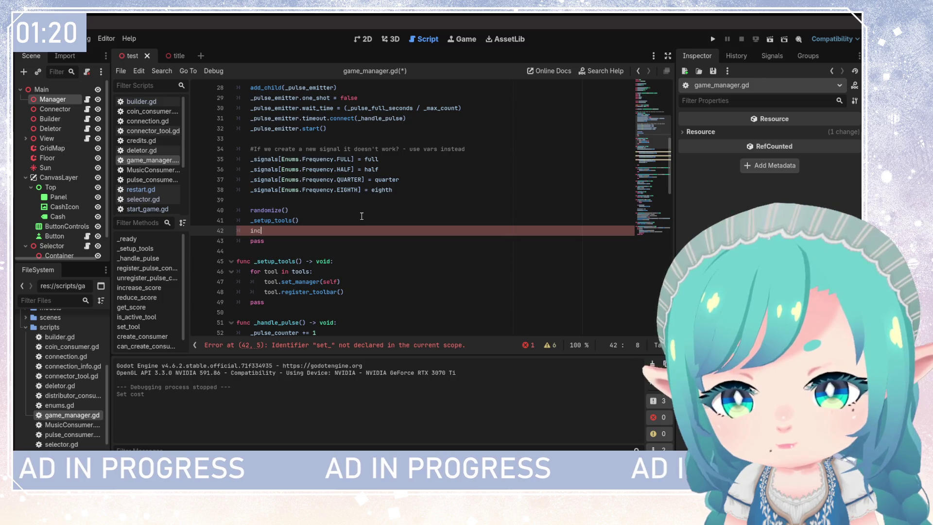
key("Return")
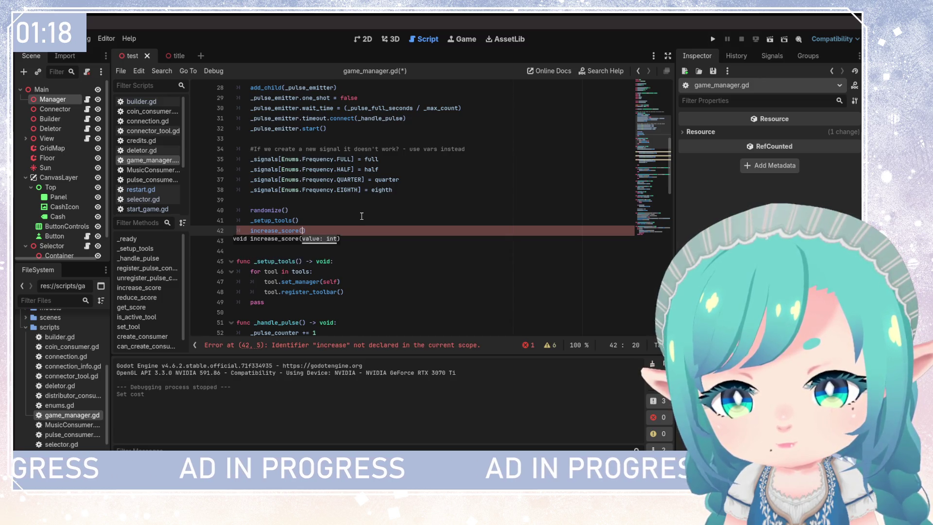
scroll(361, 216, "down", 3)
scroll(361, 216, "down", 5)
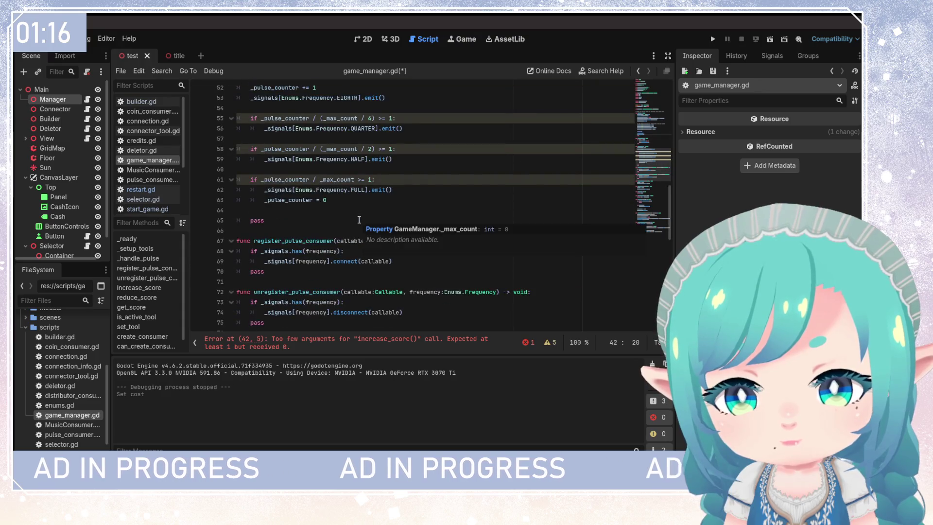
scroll(359, 220, "down", 5)
scroll(359, 220, "up", 12)
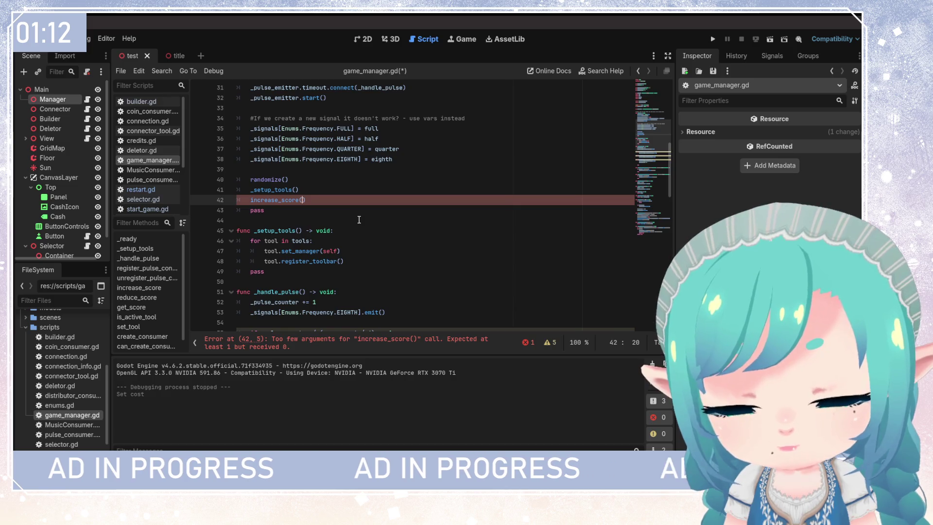
type(")")
key("ctrl+s")
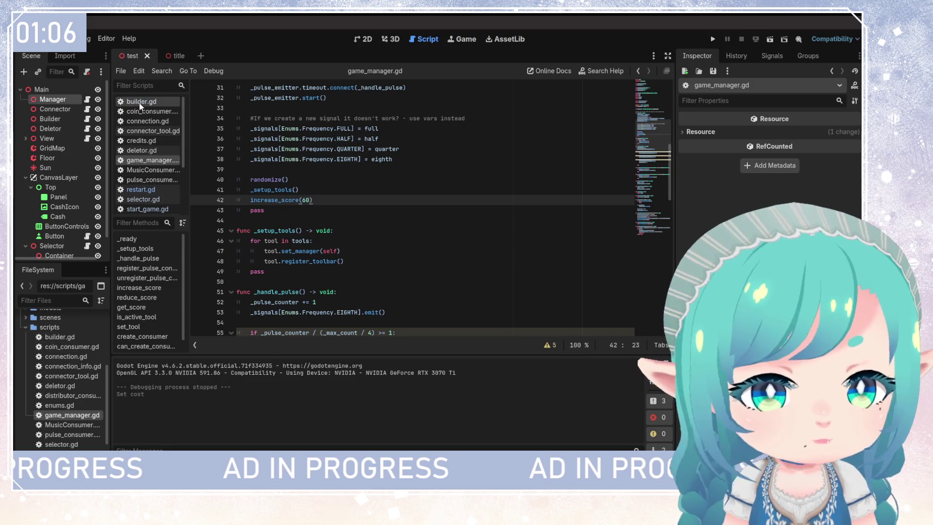
Step: Review the button mesh and pressed-signal lines in builder.gd
left_click(140, 102)
left_click(368, 262)
left_click(455, 279)
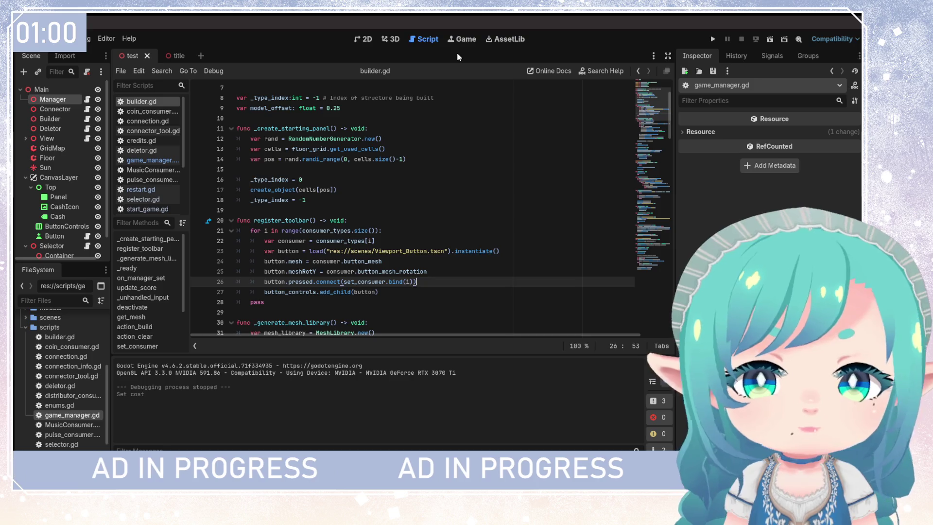
Step: Go to the 2D workspace, select ButtonControls and expand the scenes folder
left_click(390, 39)
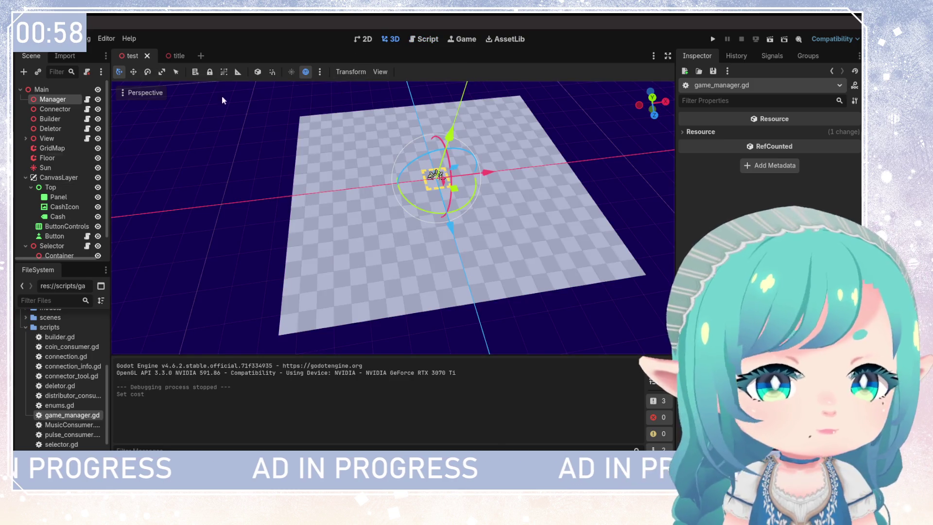
left_click(364, 39)
left_click(67, 227)
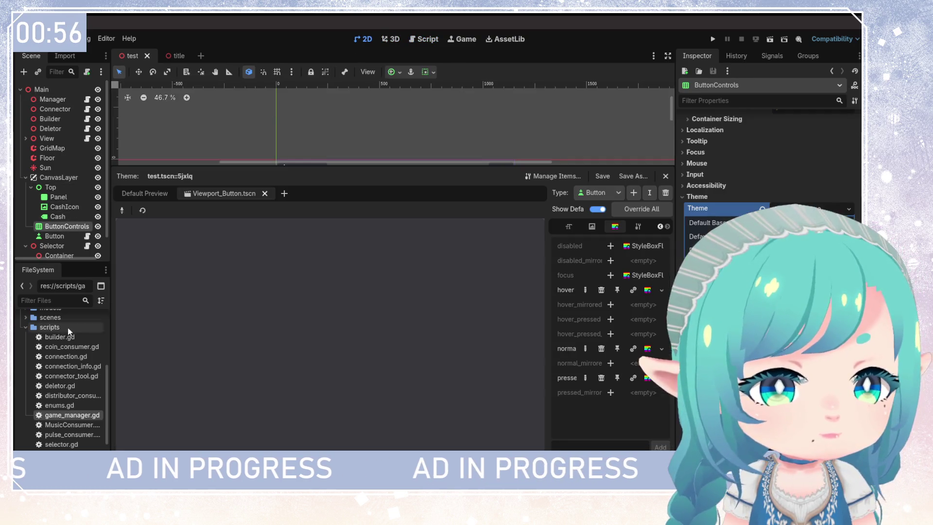
scroll(59, 350, "up", 2)
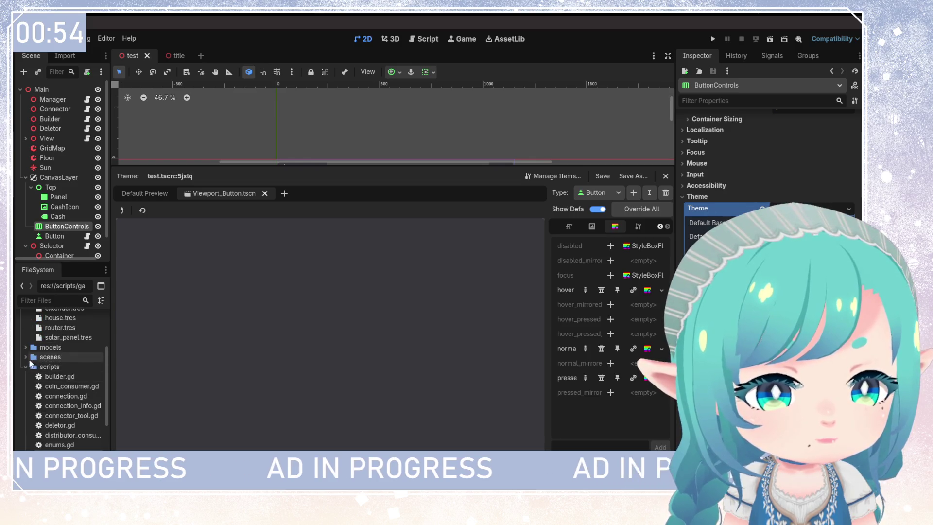
double_click(45, 358)
scroll(62, 427, "down", 1)
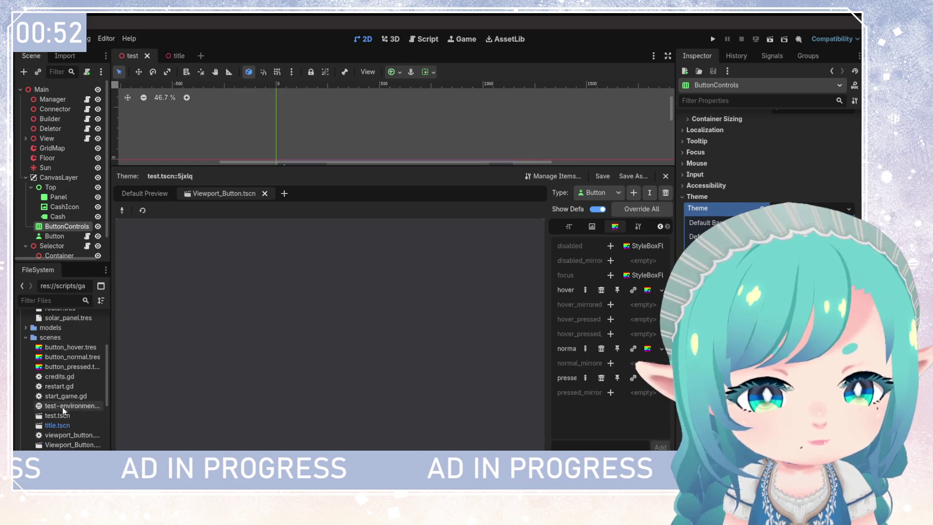
Step: Instance Viewport_Button.tscn under ButtonControls and enlarge the 2D canvas area
left_click_drag(67, 444, 62, 210)
scroll(289, 124, "down", 2)
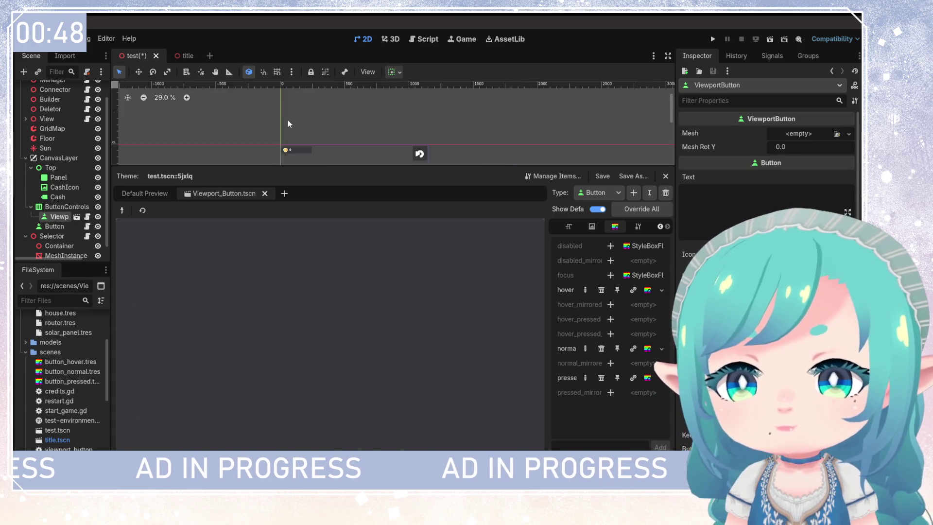
scroll(331, 141, "down", 1)
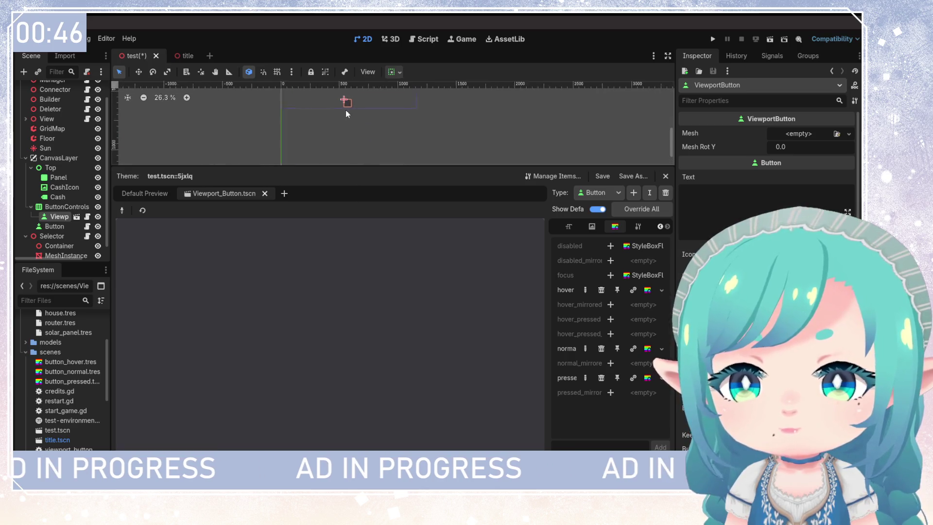
left_click_drag(335, 166, 334, 316)
scroll(385, 211, "up", 3)
scroll(385, 211, "up", 5)
Step: Set the new button's Text to 500 and open the Viewport_Button scene in its own tab
left_click(738, 213)
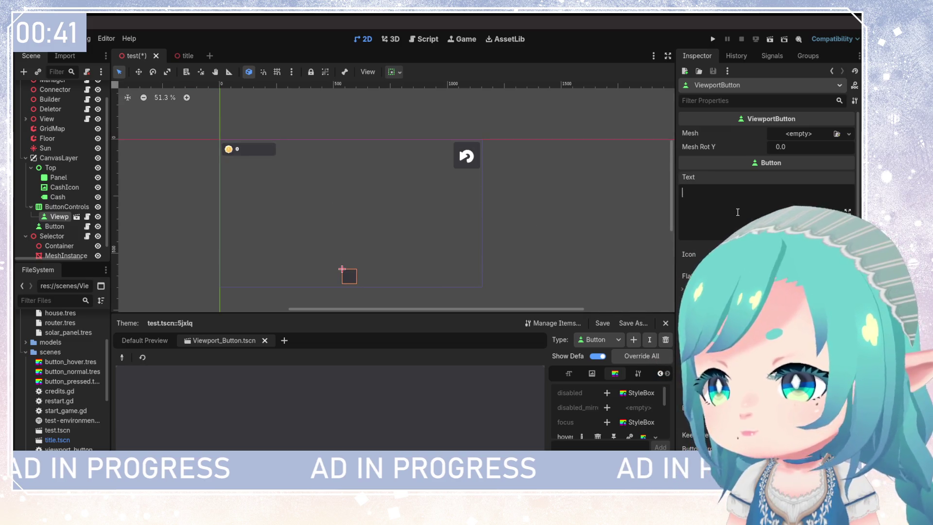
type("500")
scroll(389, 257, "down", 1)
scroll(379, 243, "left", 1)
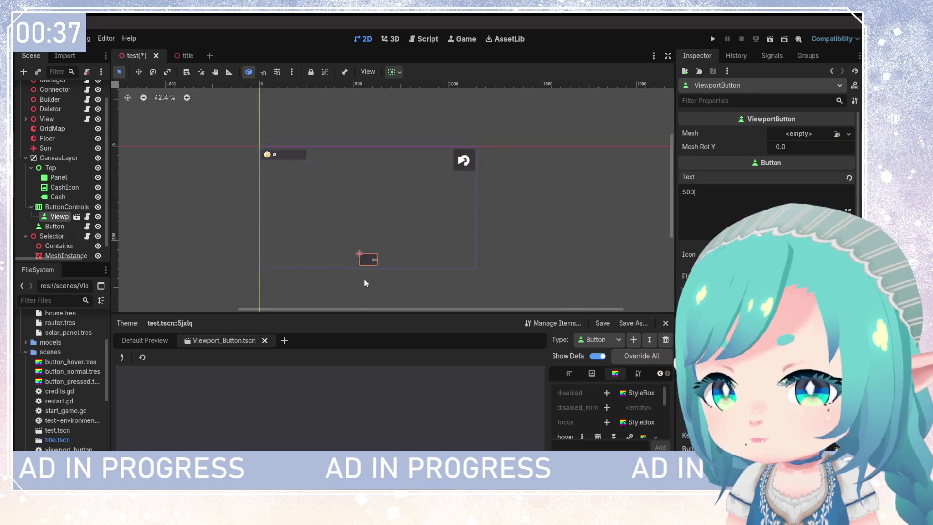
scroll(365, 272, "up", 6)
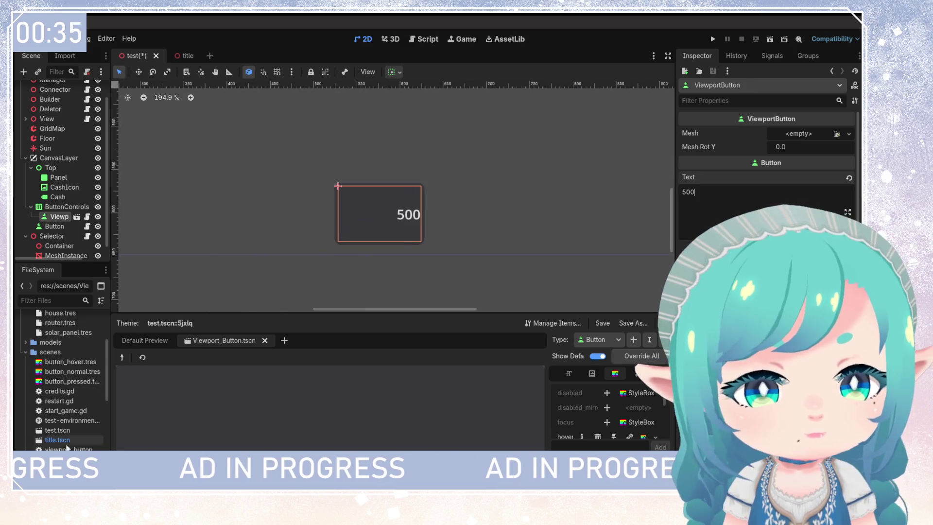
left_click(76, 216)
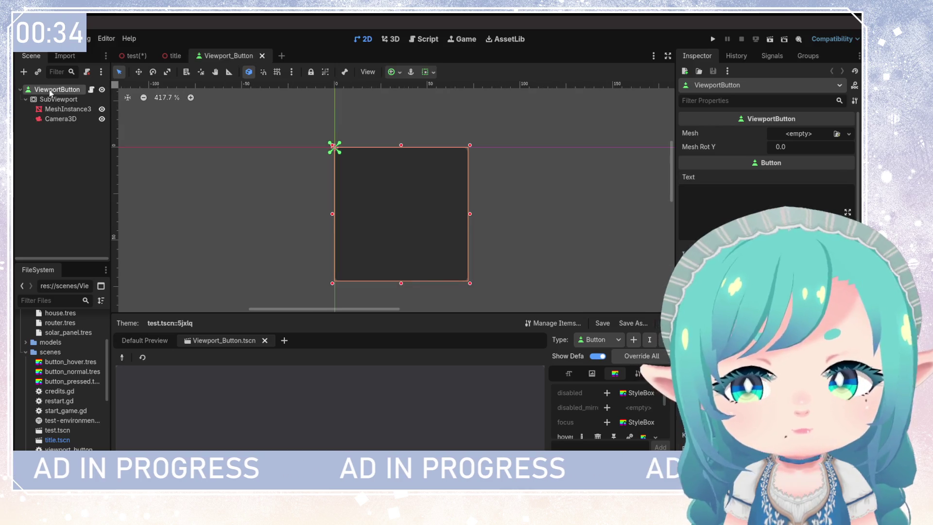
Step: Enter 500 as the ViewportButton text and select its MeshInstance3D node
type("500")
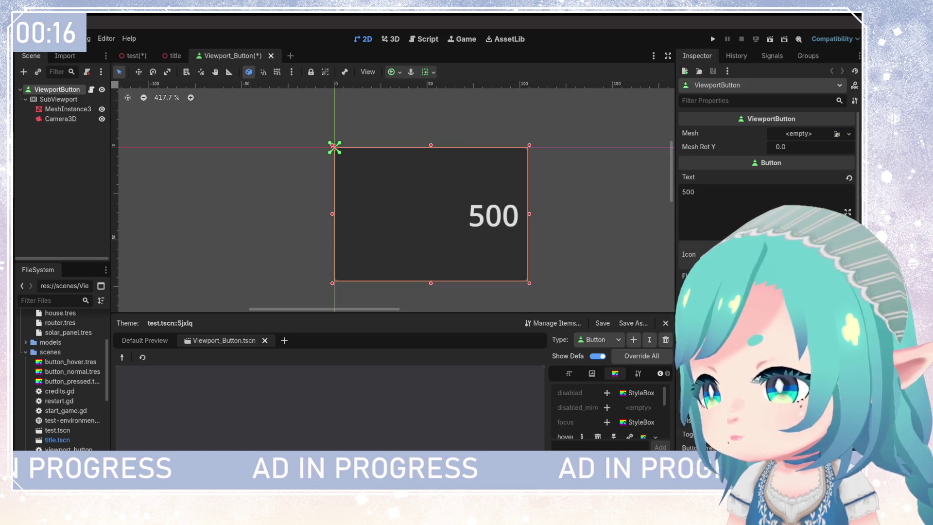
left_click(50, 110)
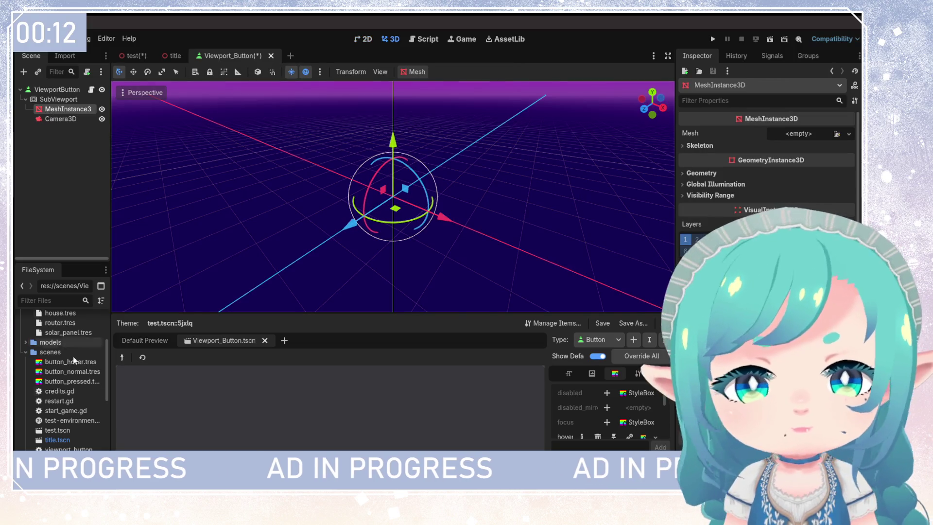
Step: Assign bee.res from models/Mesh as the MeshInstance3D mesh, then reselect ViewportButton
scroll(48, 409, "up", 5)
mouse_move(62, 362)
left_mouse_down()
mouse_move(762, 146)
mouse_move(762, 163)
mouse_move(41, 347)
left_mouse_up()
scroll(21, 406, "down", 1)
left_click(25, 406)
scroll(57, 379, "down", 4)
mouse_move(57, 379)
left_mouse_down()
mouse_move(720, 181)
mouse_move(792, 137)
left_mouse_up()
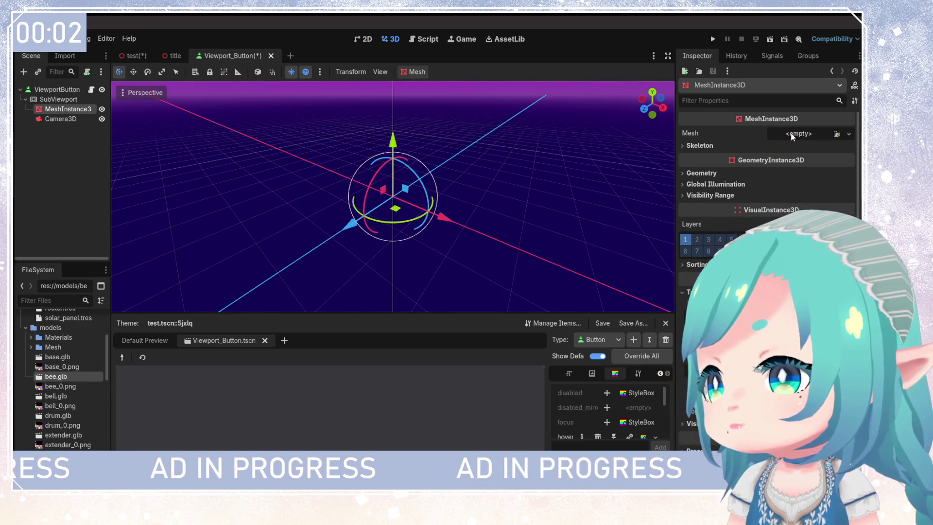
left_click(31, 339)
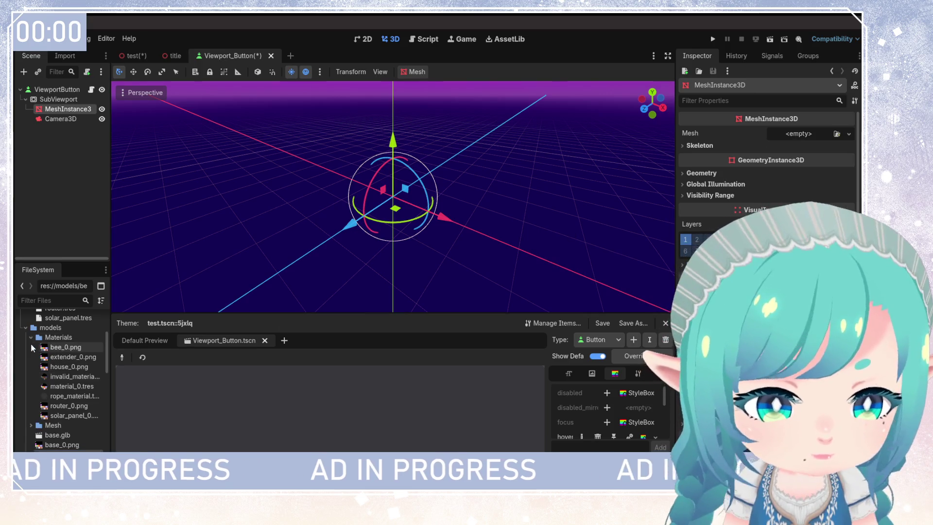
left_click(31, 337)
left_click(31, 347)
left_click_drag(59, 366, 794, 138)
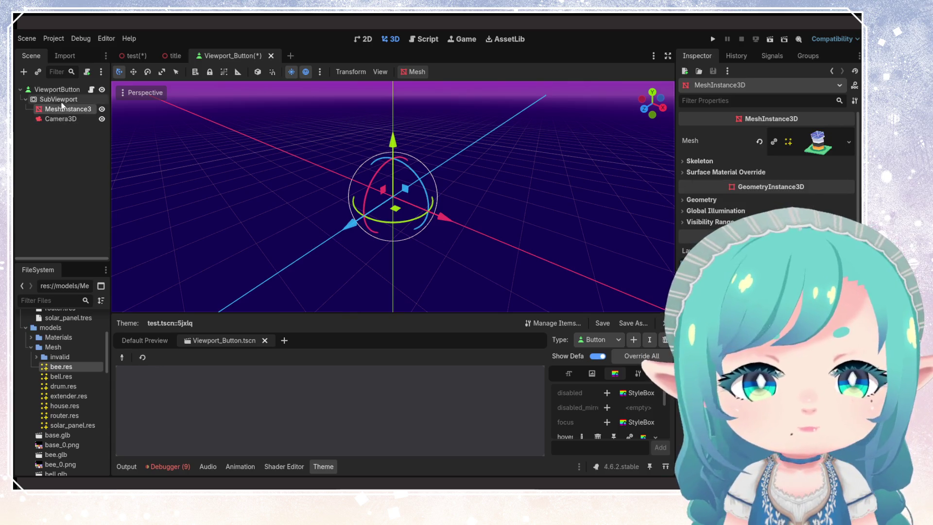
left_click(59, 89)
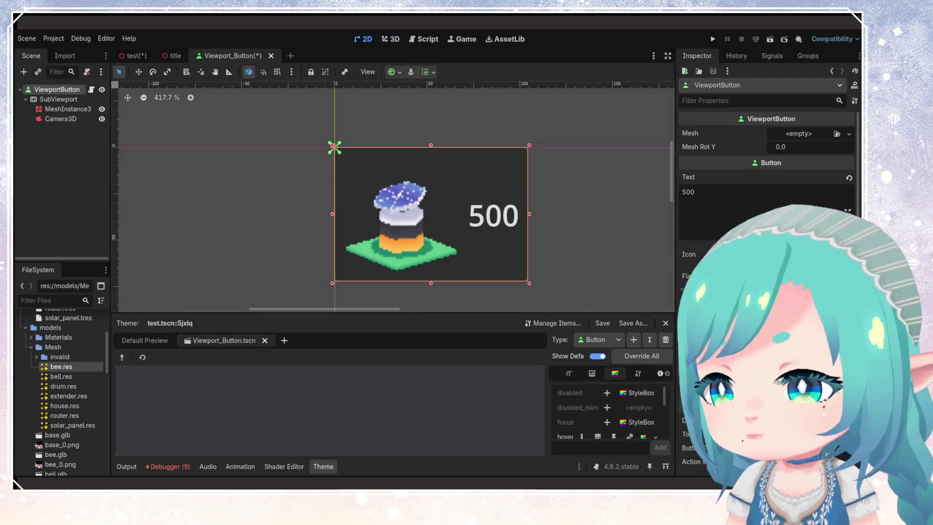
Step: Align the bee icon above the 500 label and shrink the button to fit its contents
left_click(695, 192)
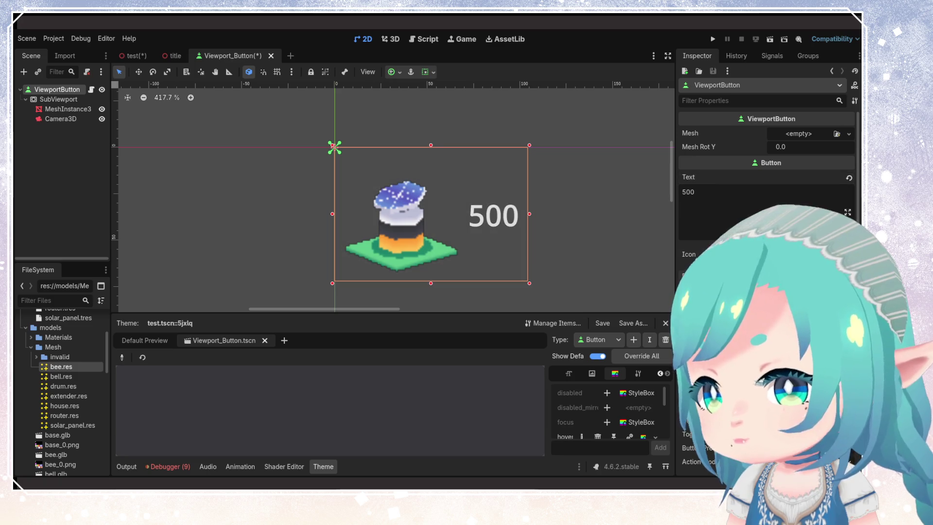
scroll(768, 161, "down", 2)
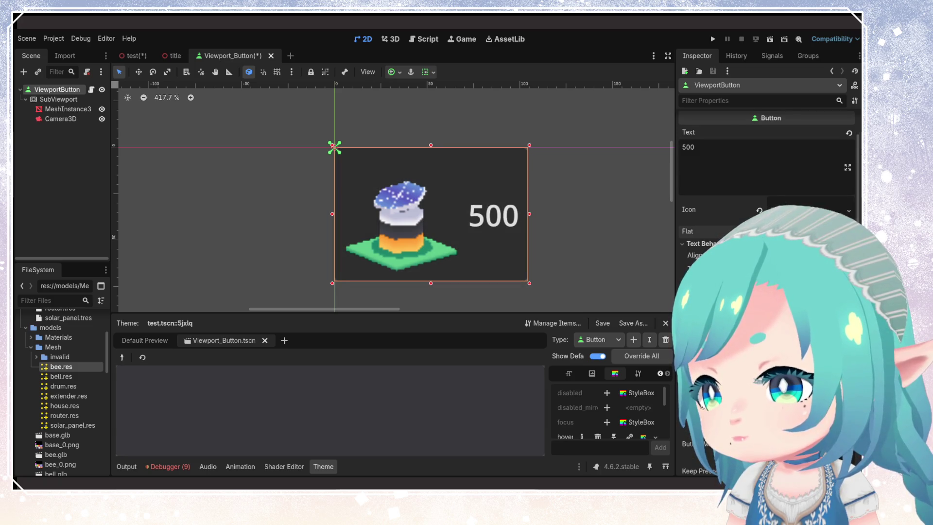
scroll(768, 160, "down", 2)
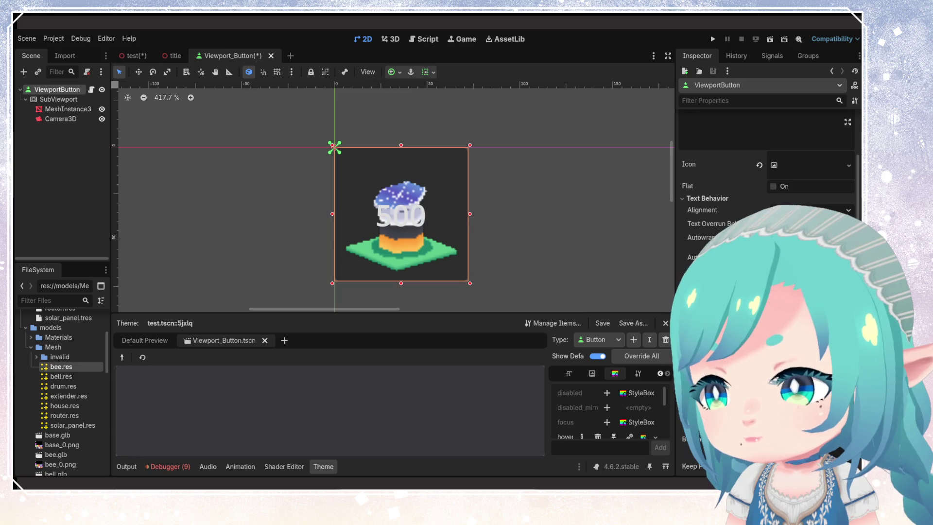
scroll(496, 261, "down", 6)
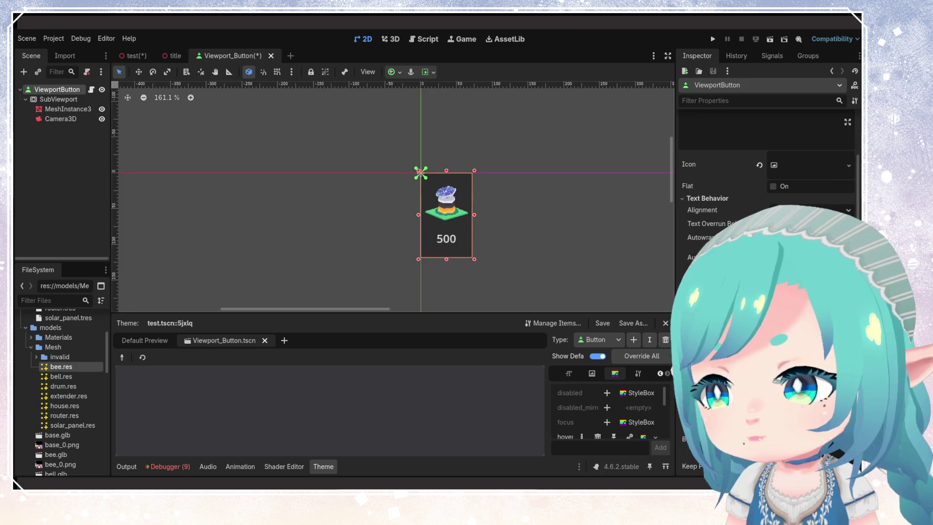
key("ctrl+z")
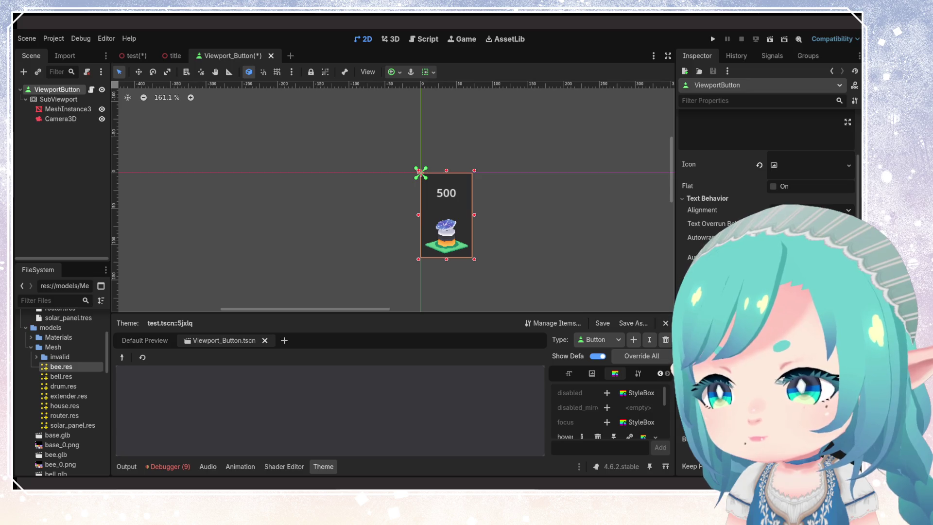
scroll(768, 170, "down", 5)
scroll(768, 195, "up", 5)
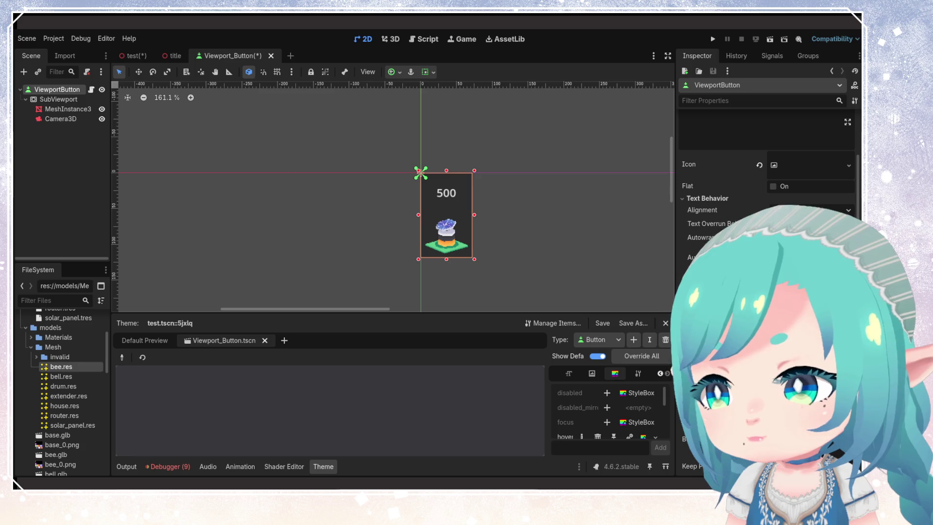
key("ctrl+z")
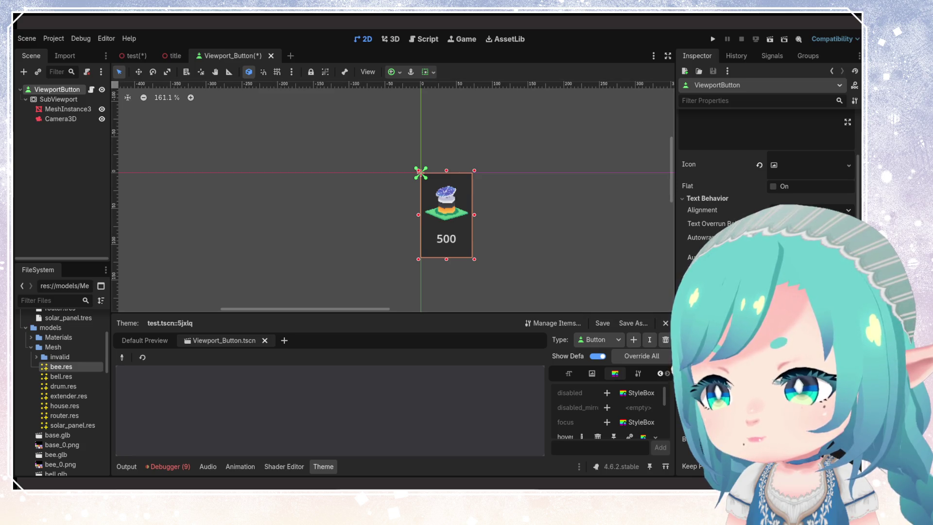
key("ctrl+z")
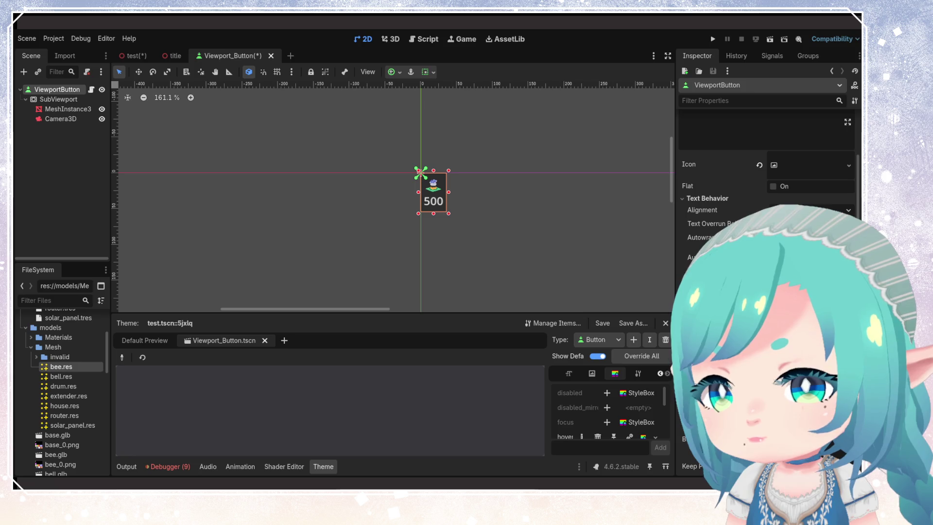